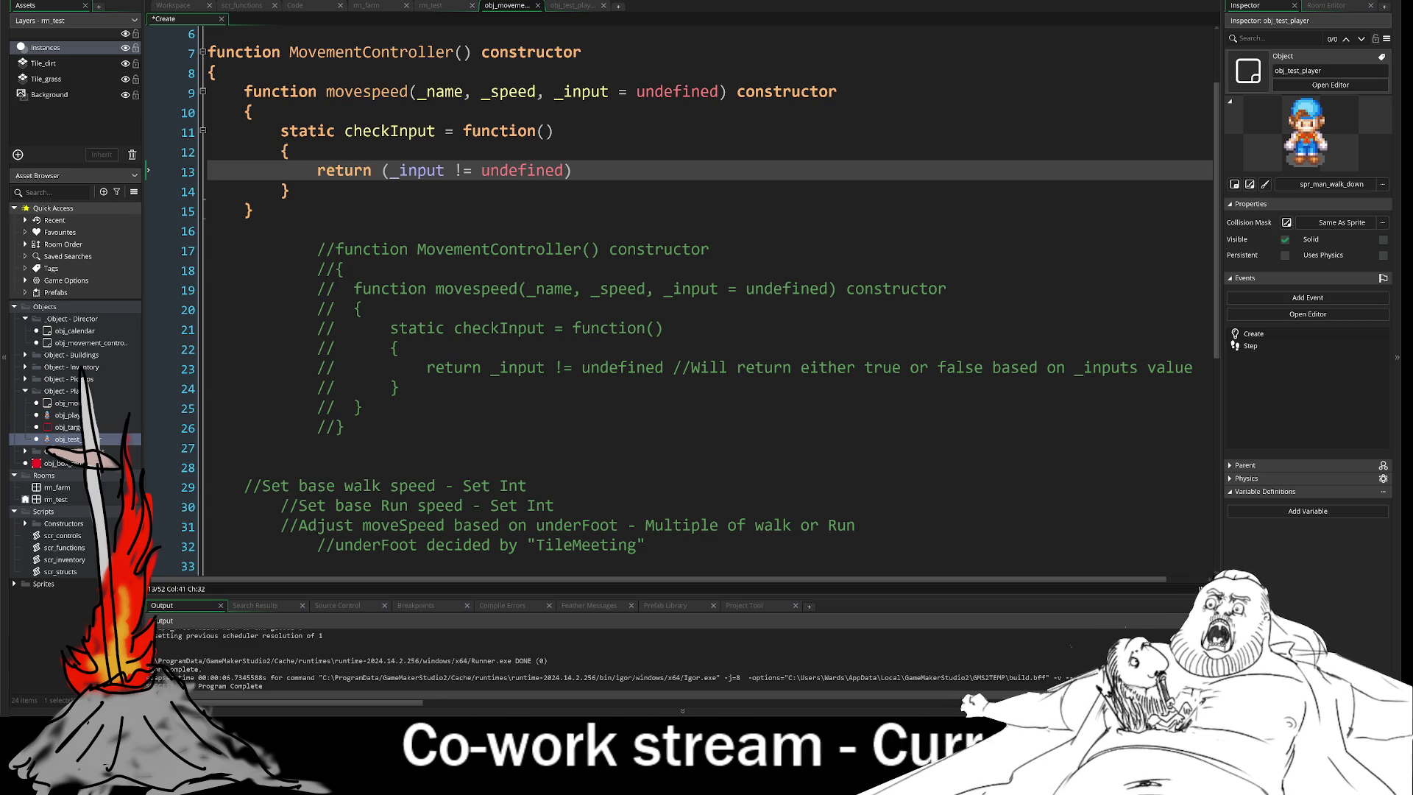
Insert a blank line after line 16, below the movespeed constructor.
scroll(706, 294, "up", 2)
left_click(280, 333)
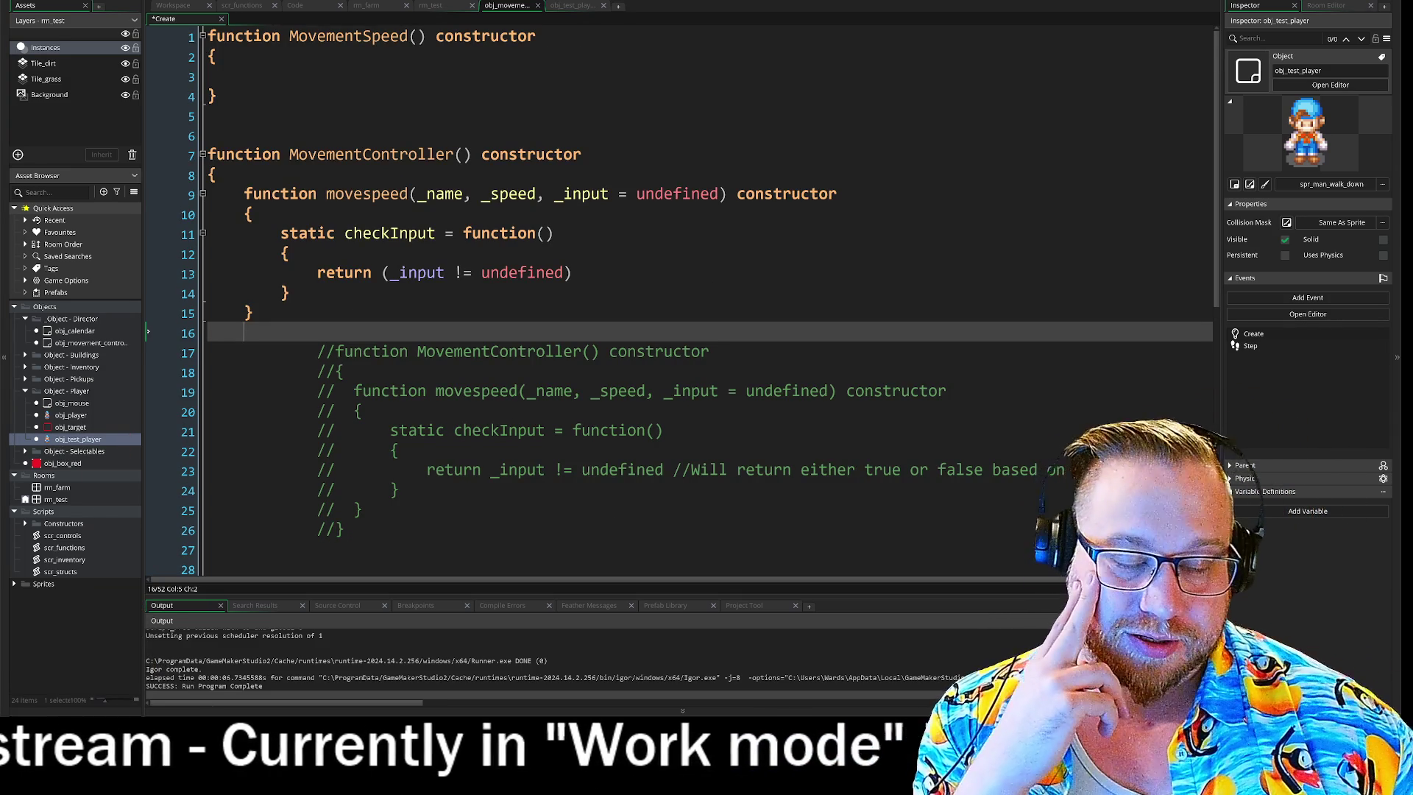
key("Return")
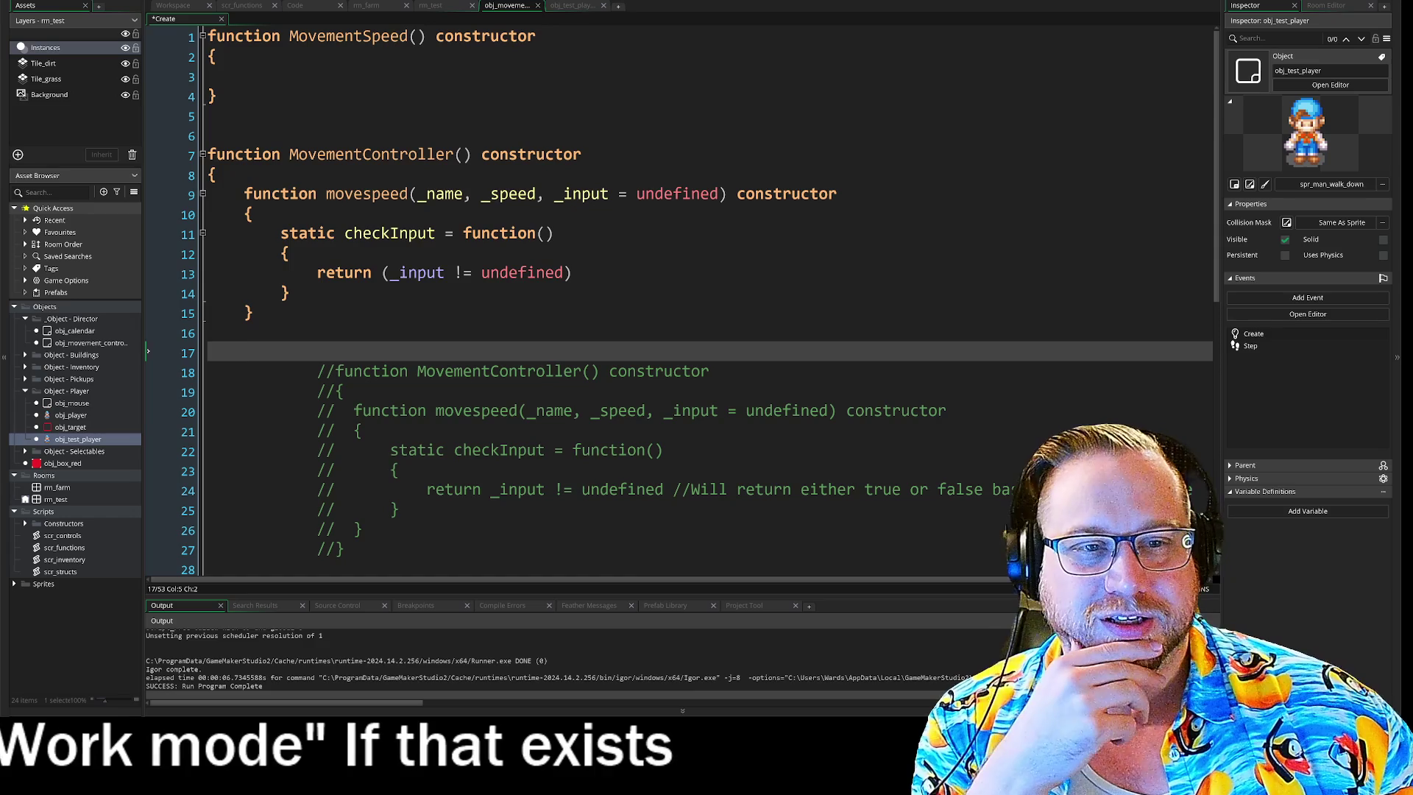
Put the caret in 'static' on line 11 and open its manual page with F1.
left_click(289, 293)
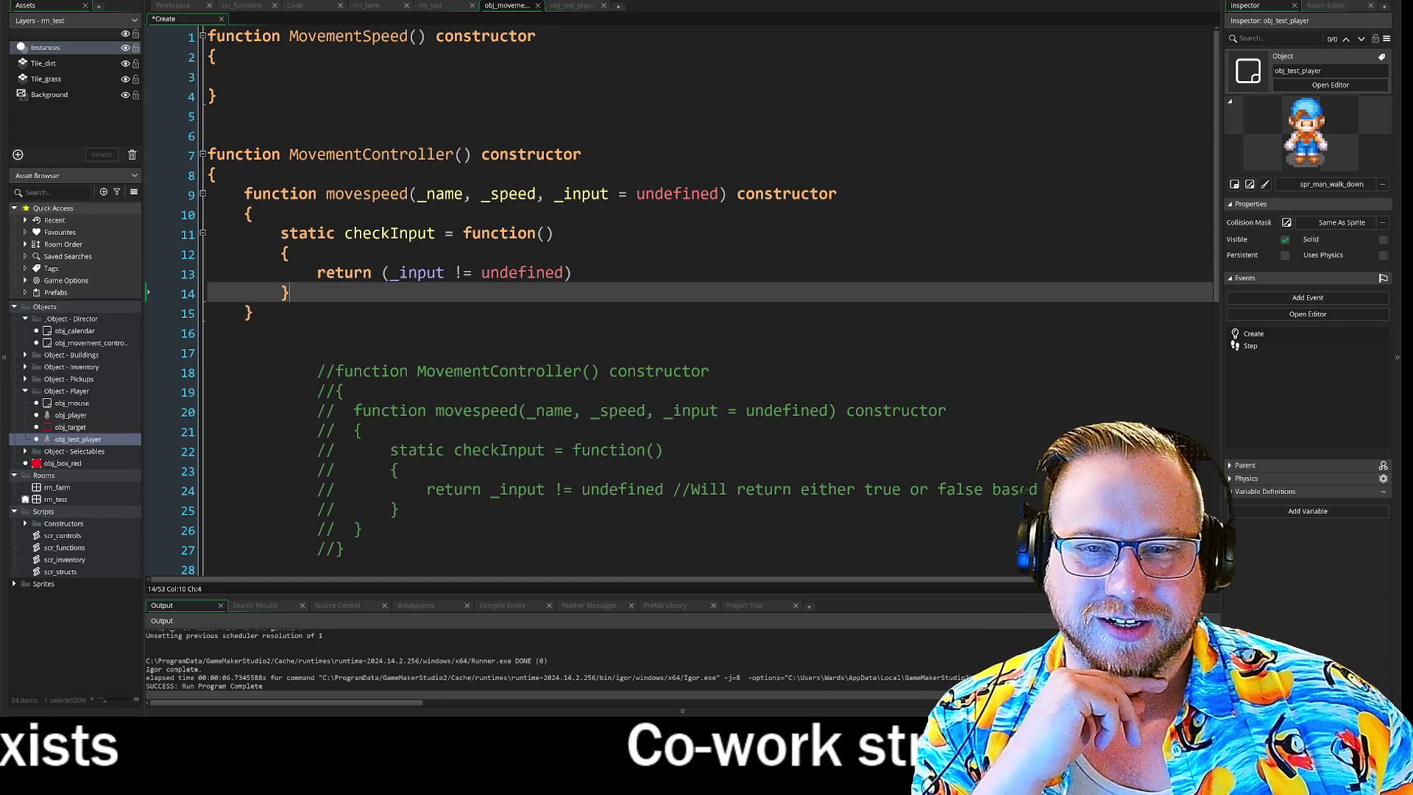
left_click(519, 193)
left_click(441, 233)
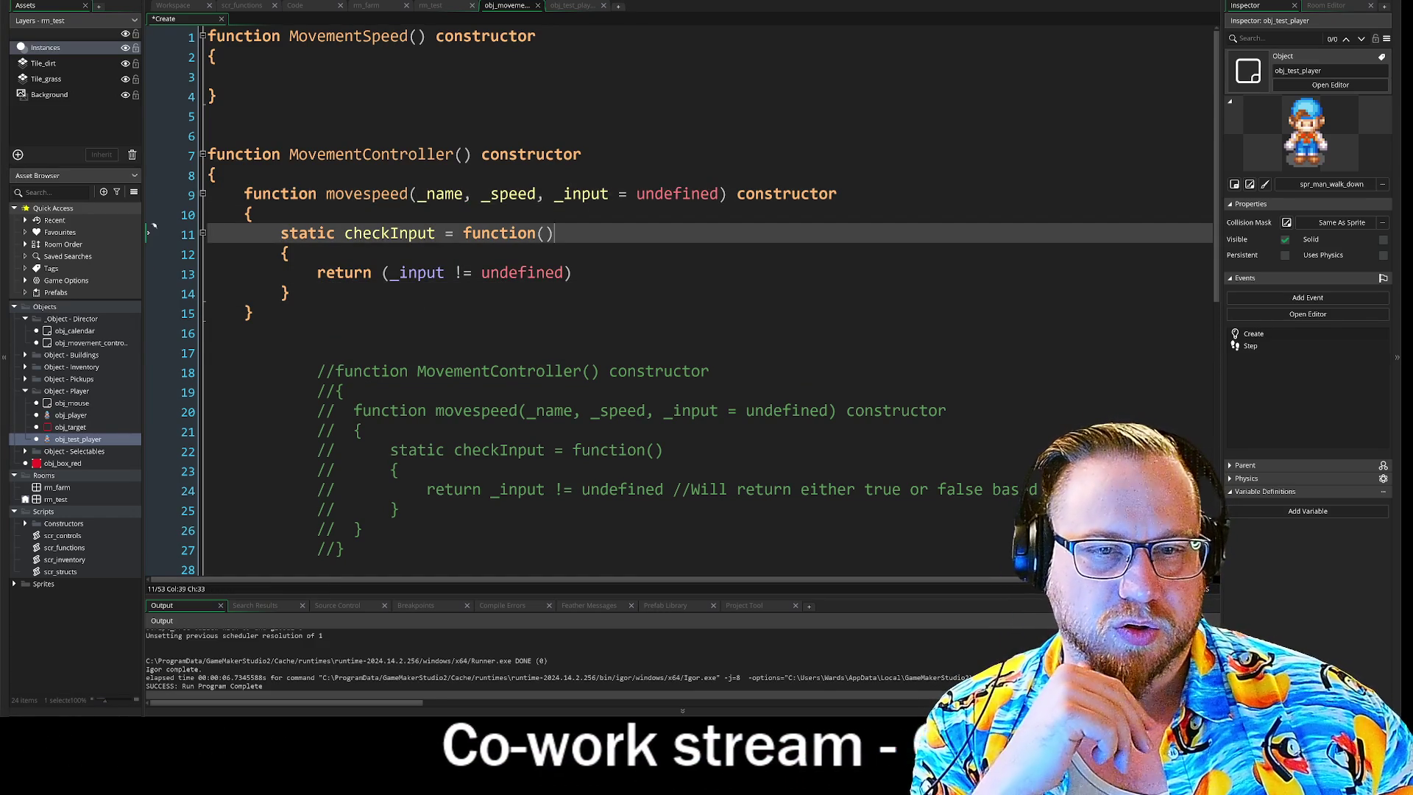
left_click(245, 332)
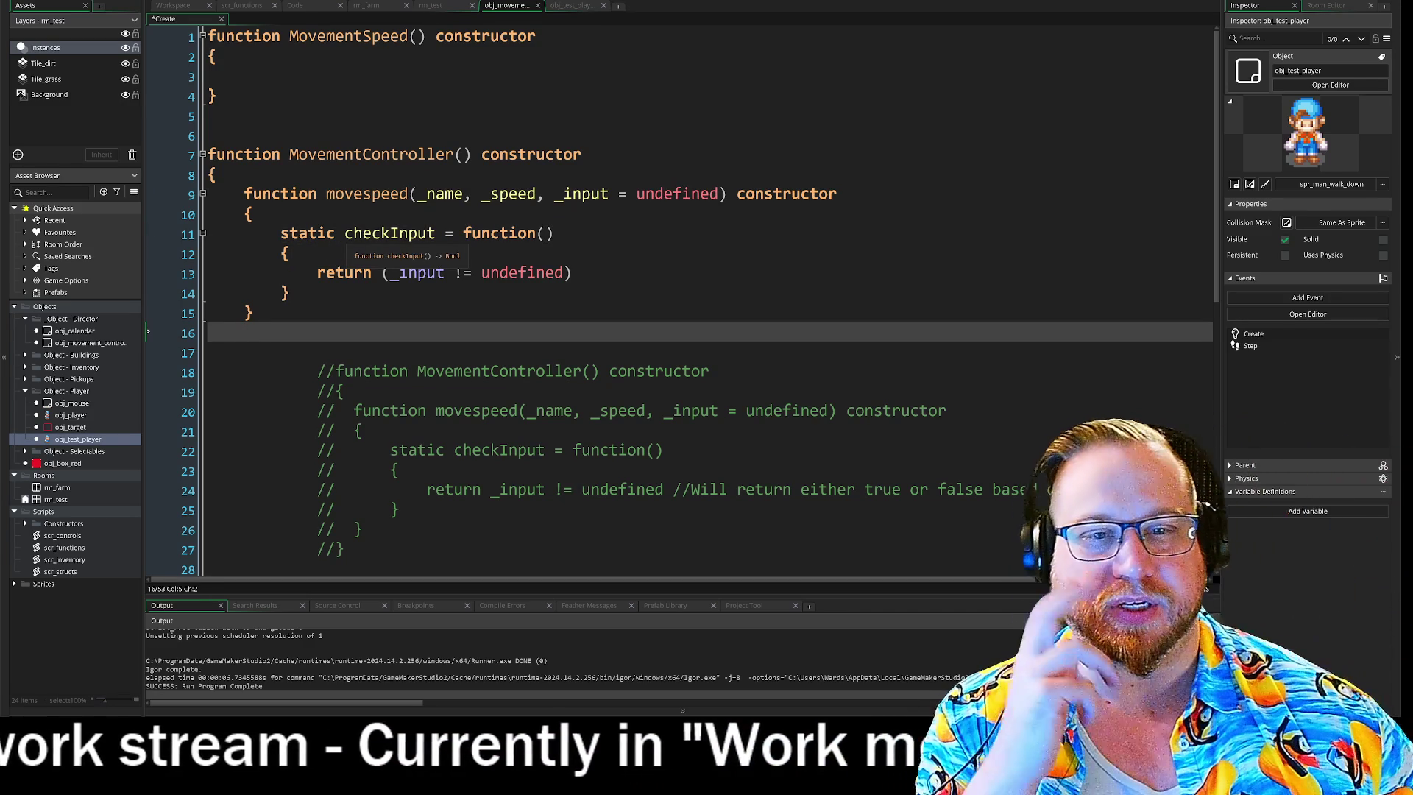
left_click(401, 233)
key("End")
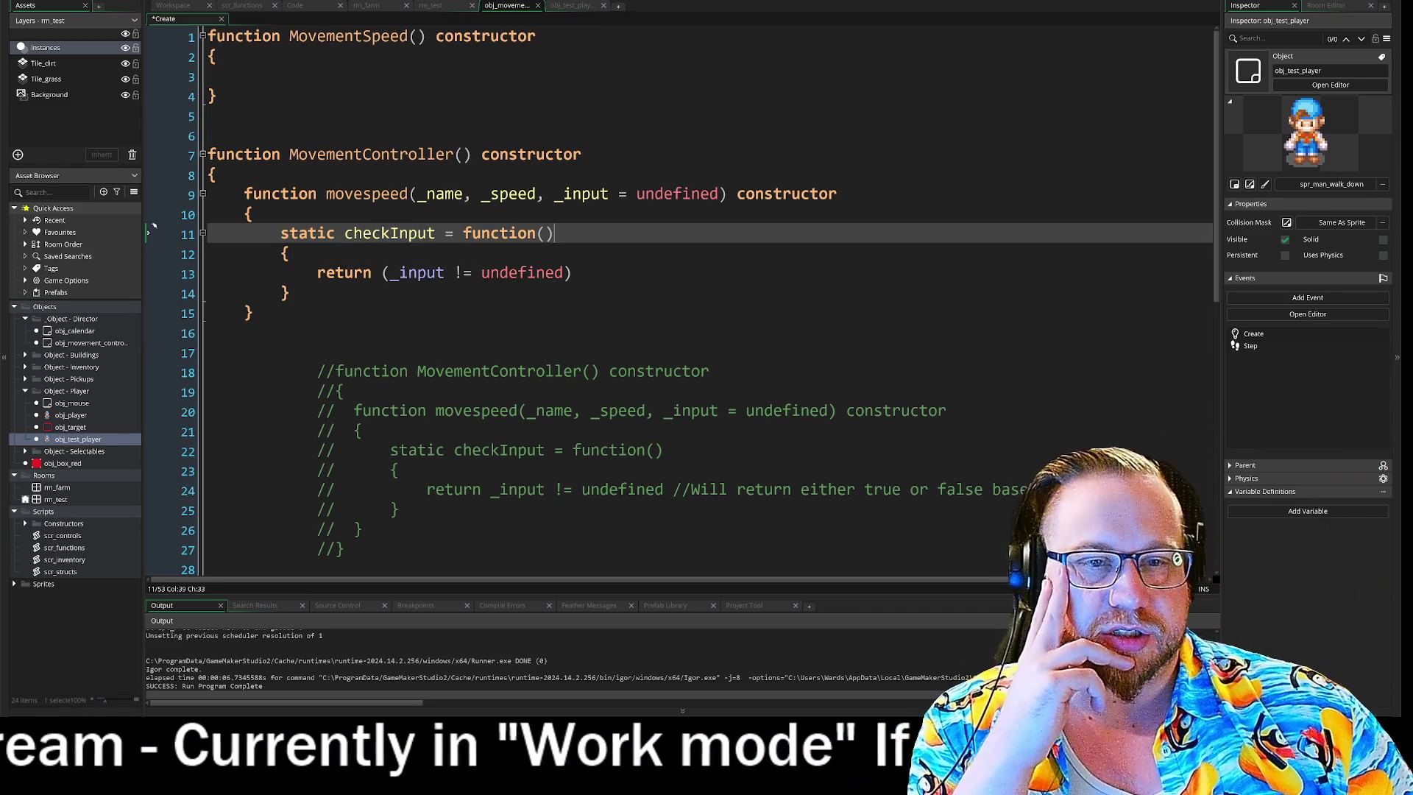
left_click(317, 233)
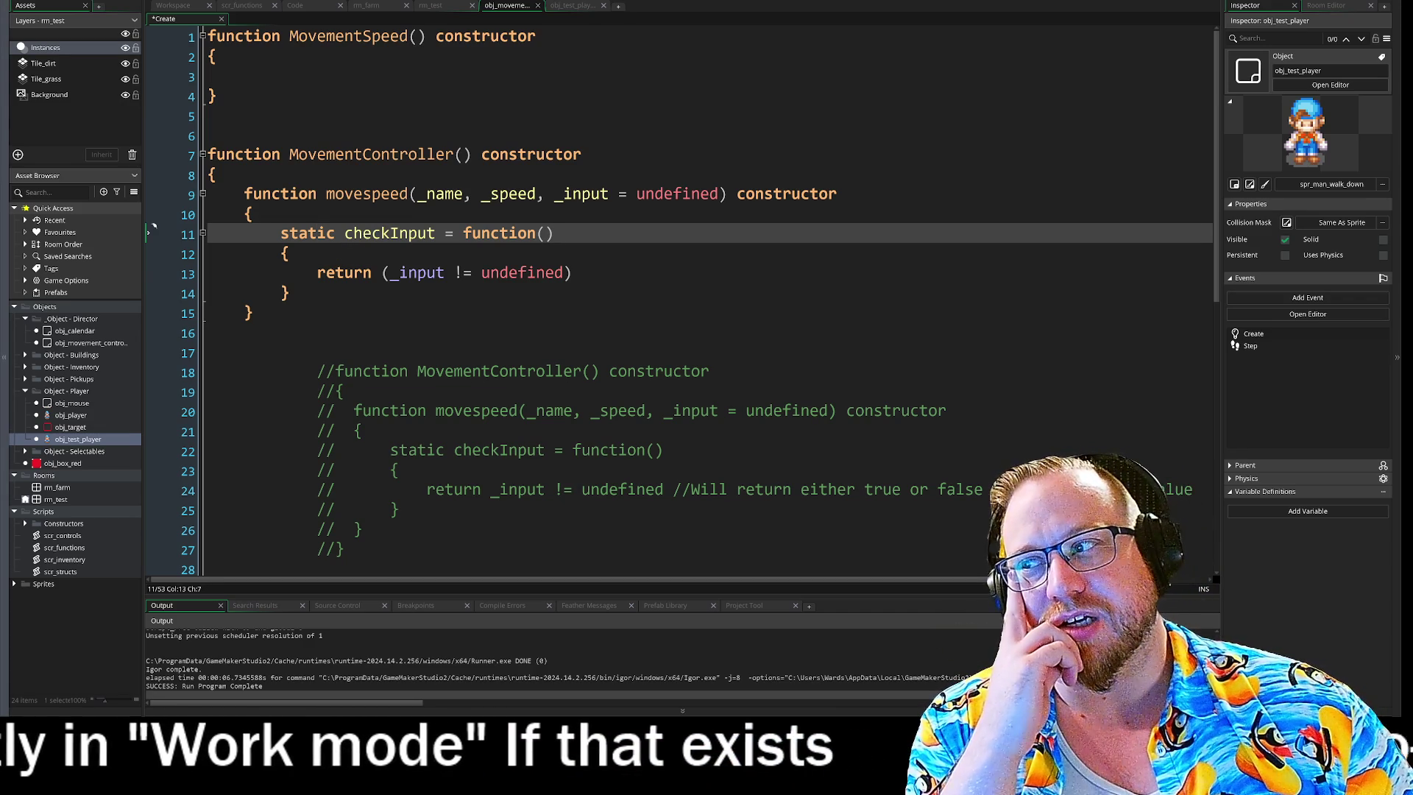
key("F1")
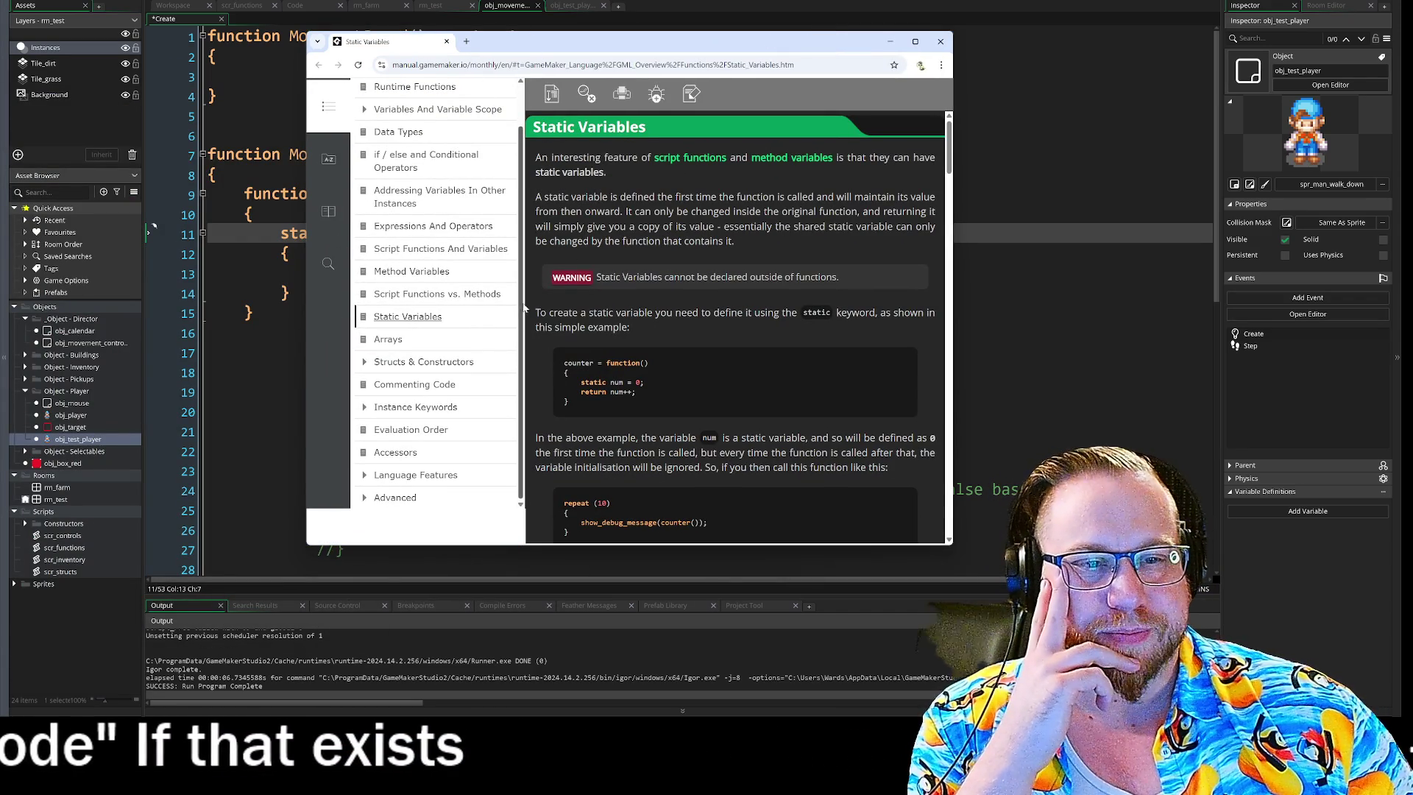
Hide the contents sidebar, highlight two Static Variables passages, then close the manual.
left_click(329, 211)
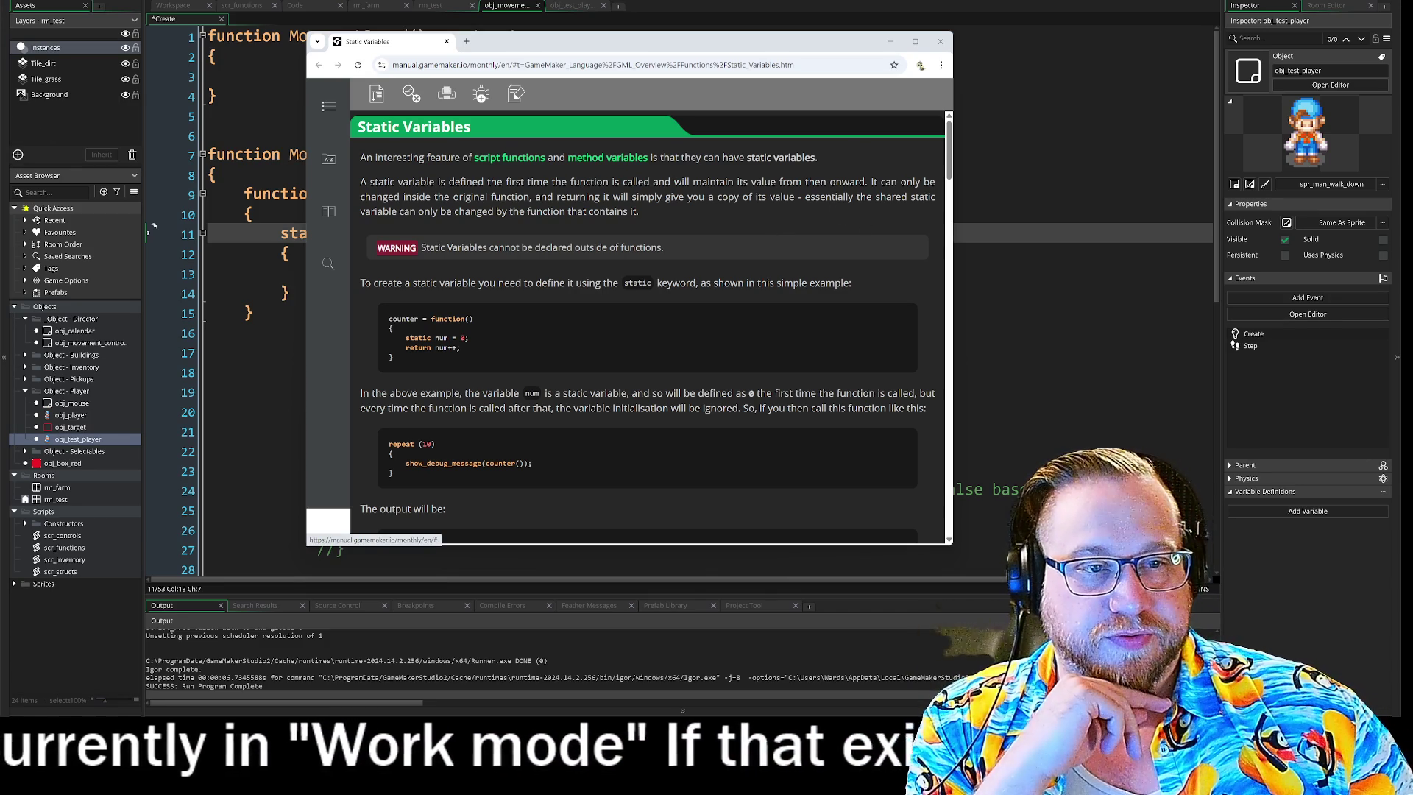
mouse_move(778, 181)
left_mouse_down()
mouse_move(913, 197)
mouse_move(897, 182)
mouse_move(918, 181)
left_mouse_up()
left_click_drag(388, 196, 832, 196)
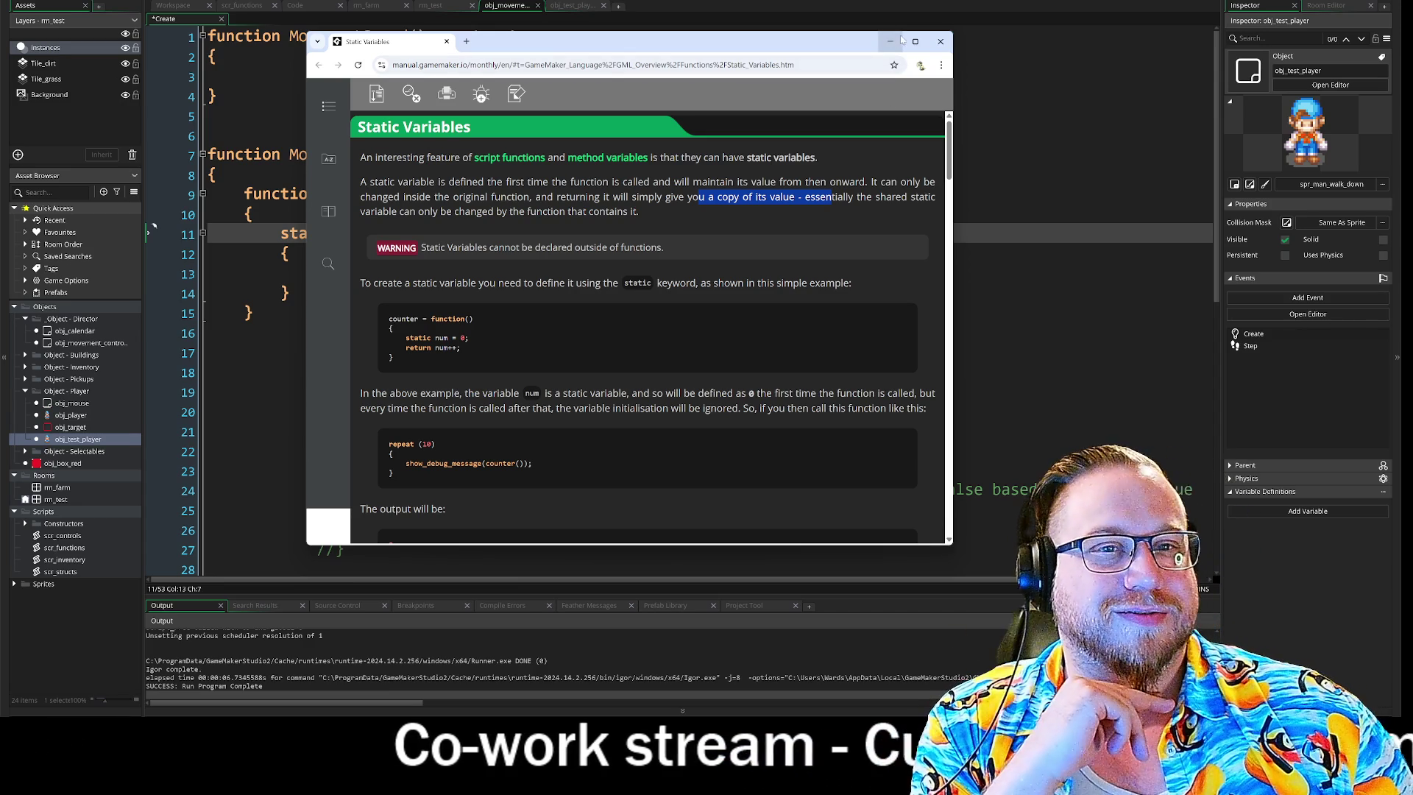
left_click(940, 41)
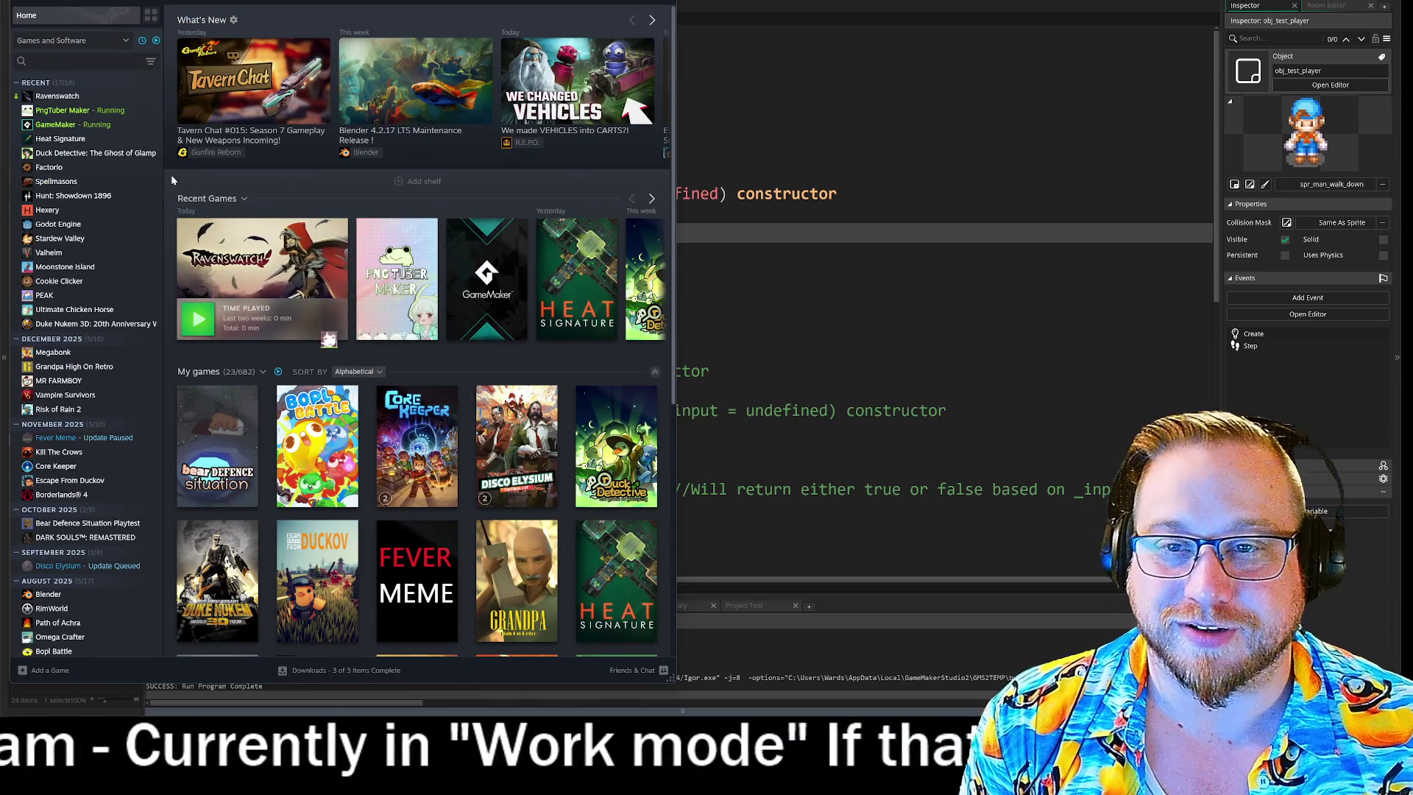
Select Spellmasons in the Steam library and launch it with PLAY.
mouse_move(18, 98)
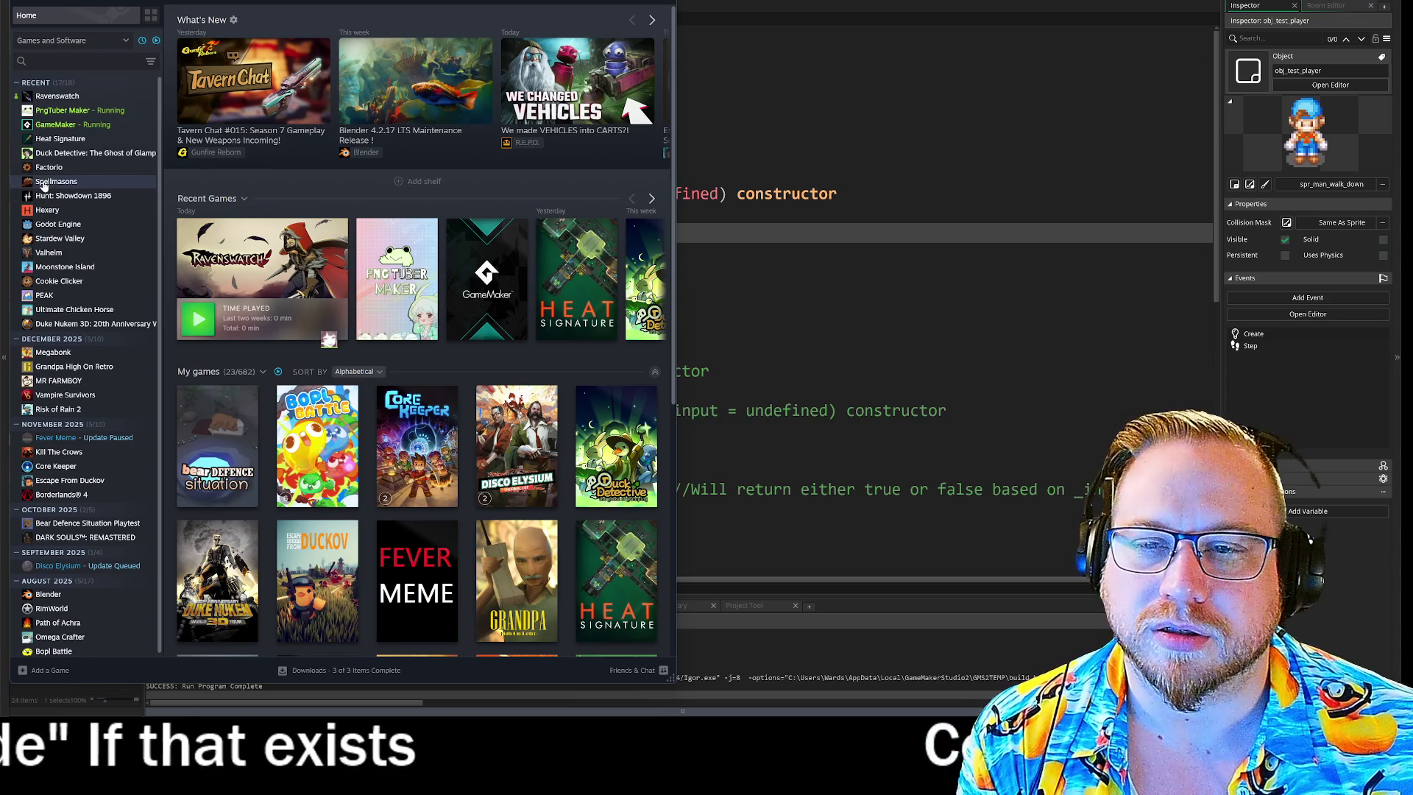
left_click(46, 182)
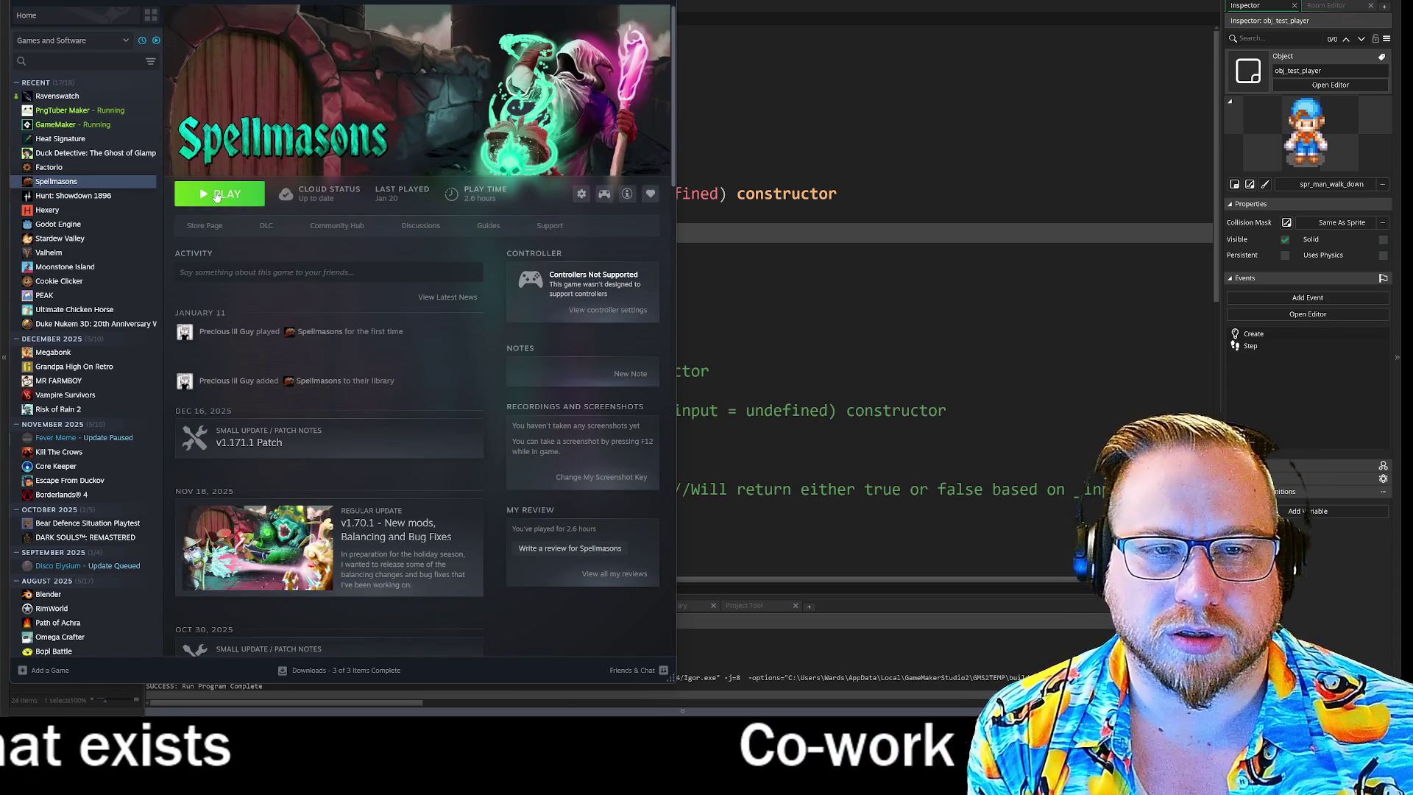
left_click(217, 196)
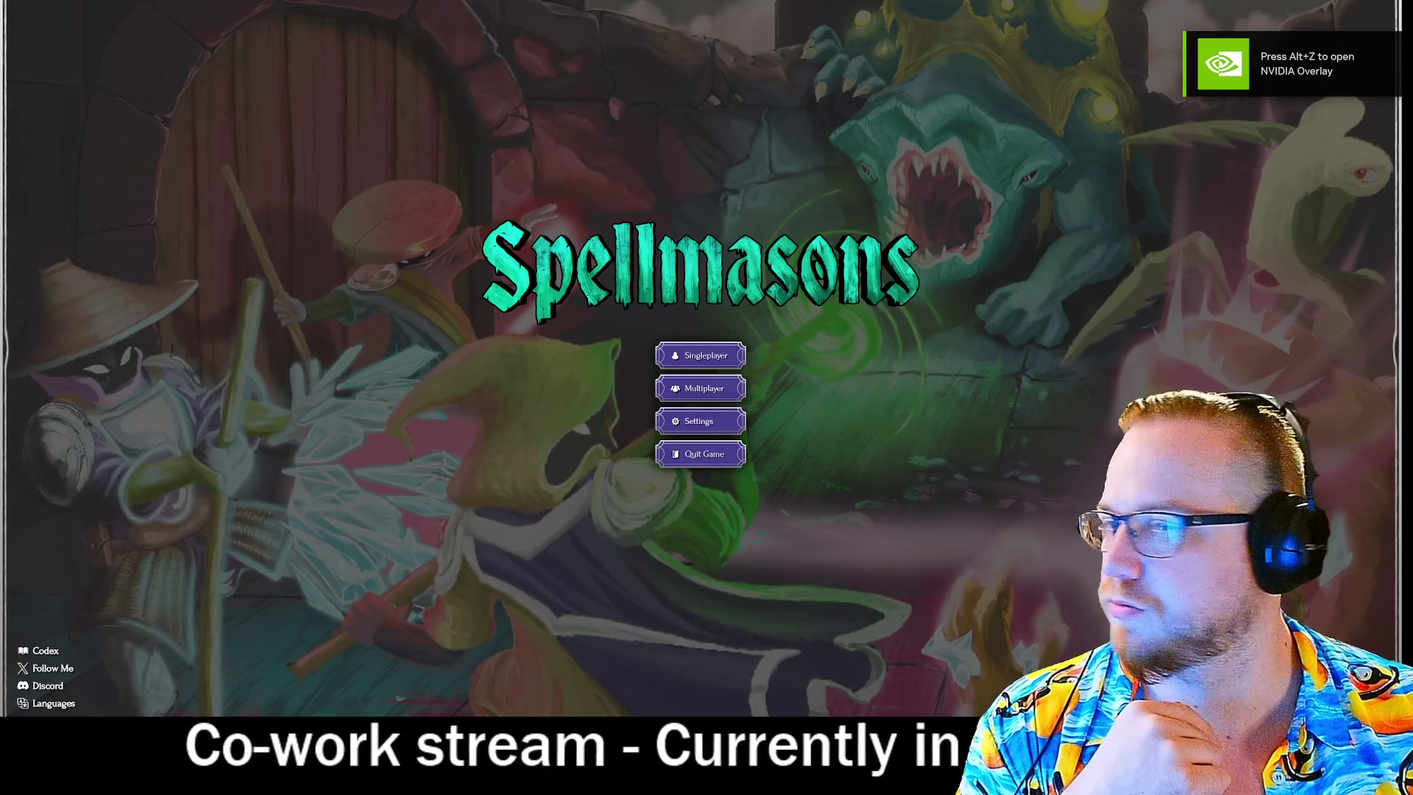
Start a new singleplayer run as Deathmason and pick a spawn point on the map.
left_click(705, 356)
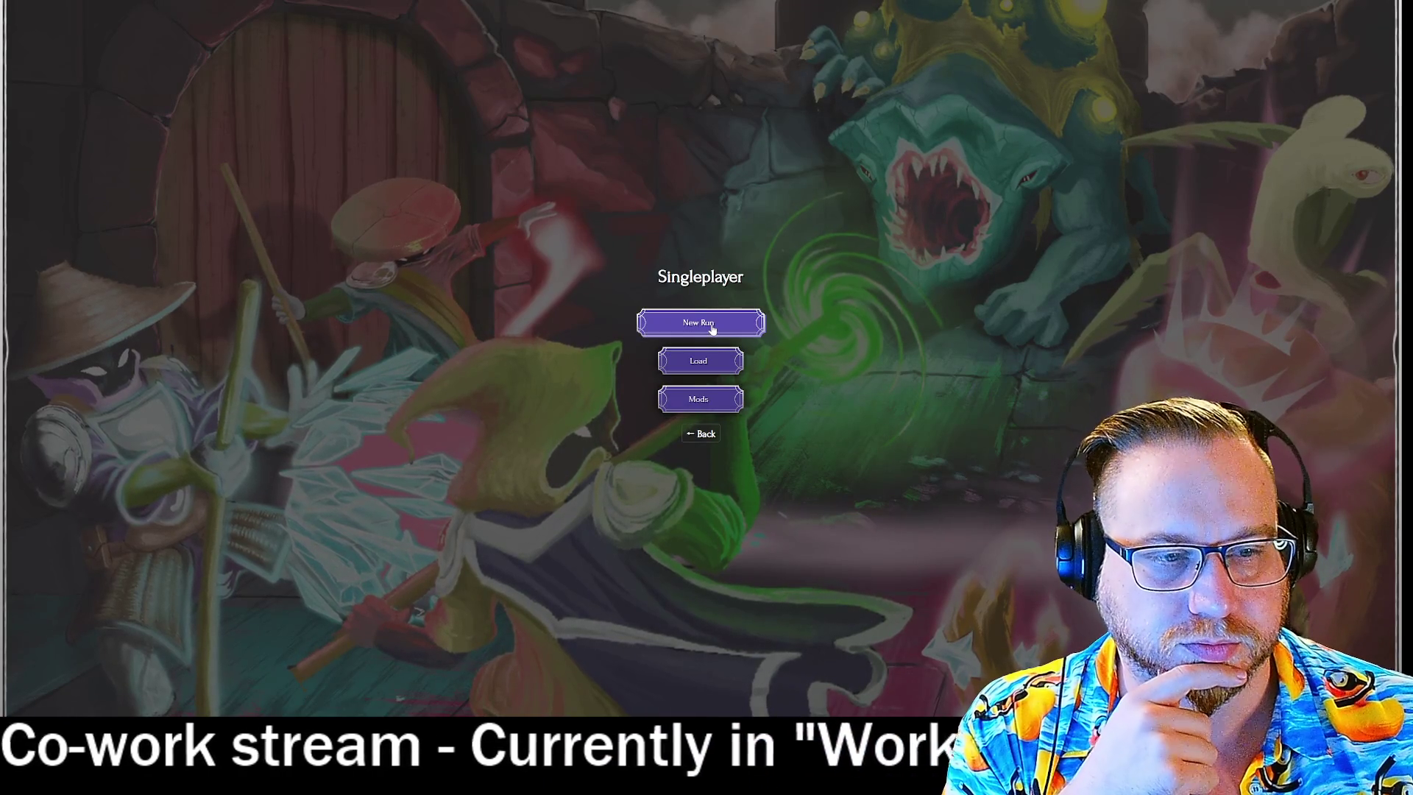
left_click(713, 328)
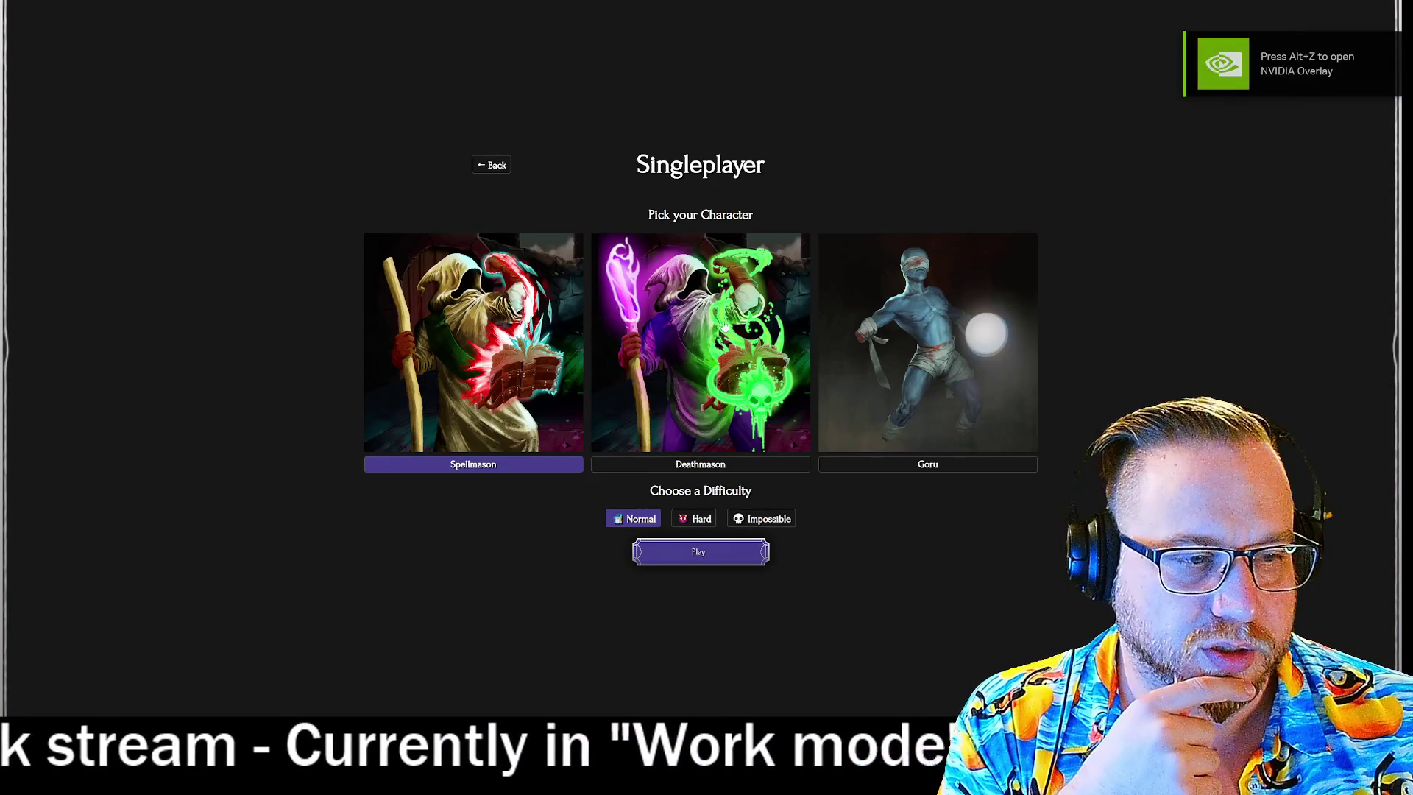
left_click(724, 325)
left_click(692, 551)
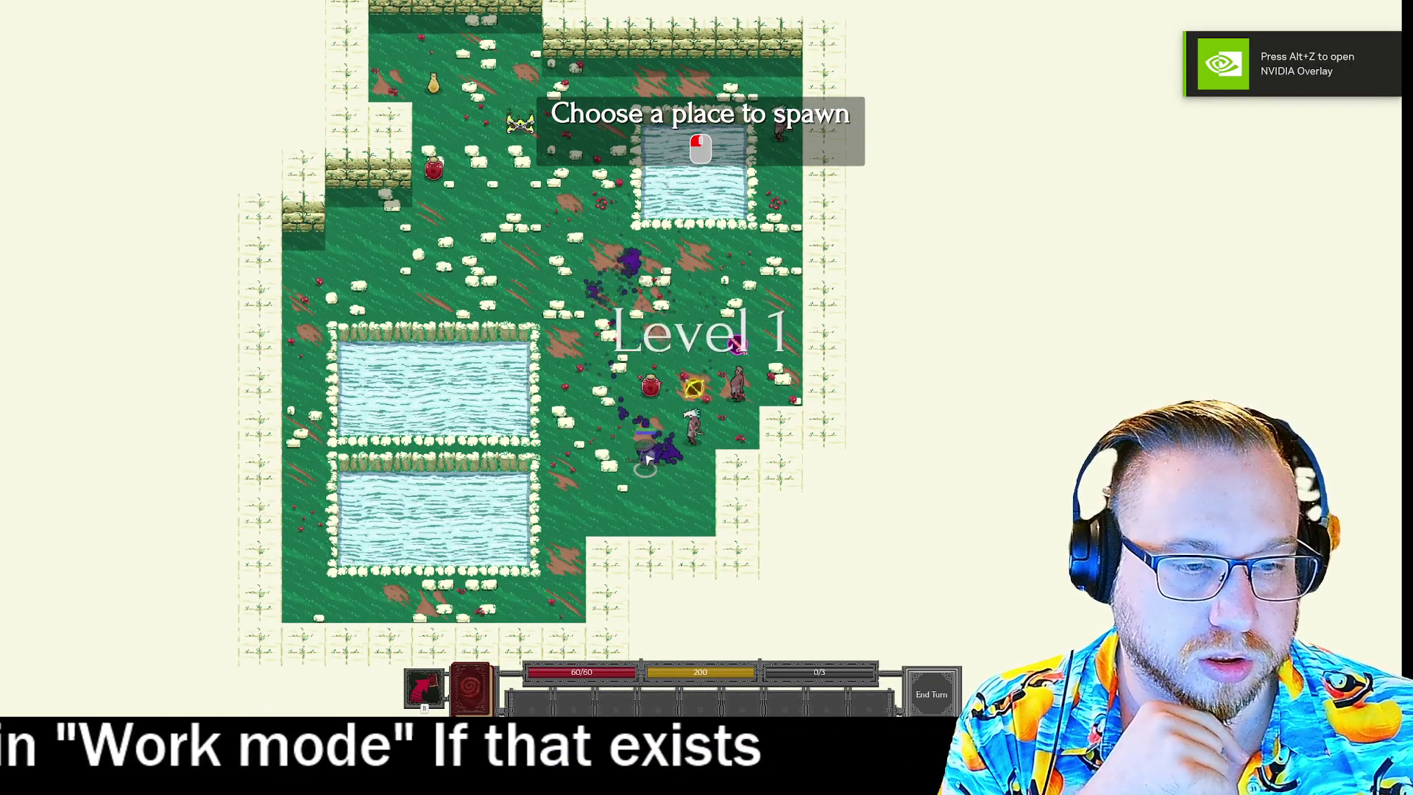
left_click(647, 458)
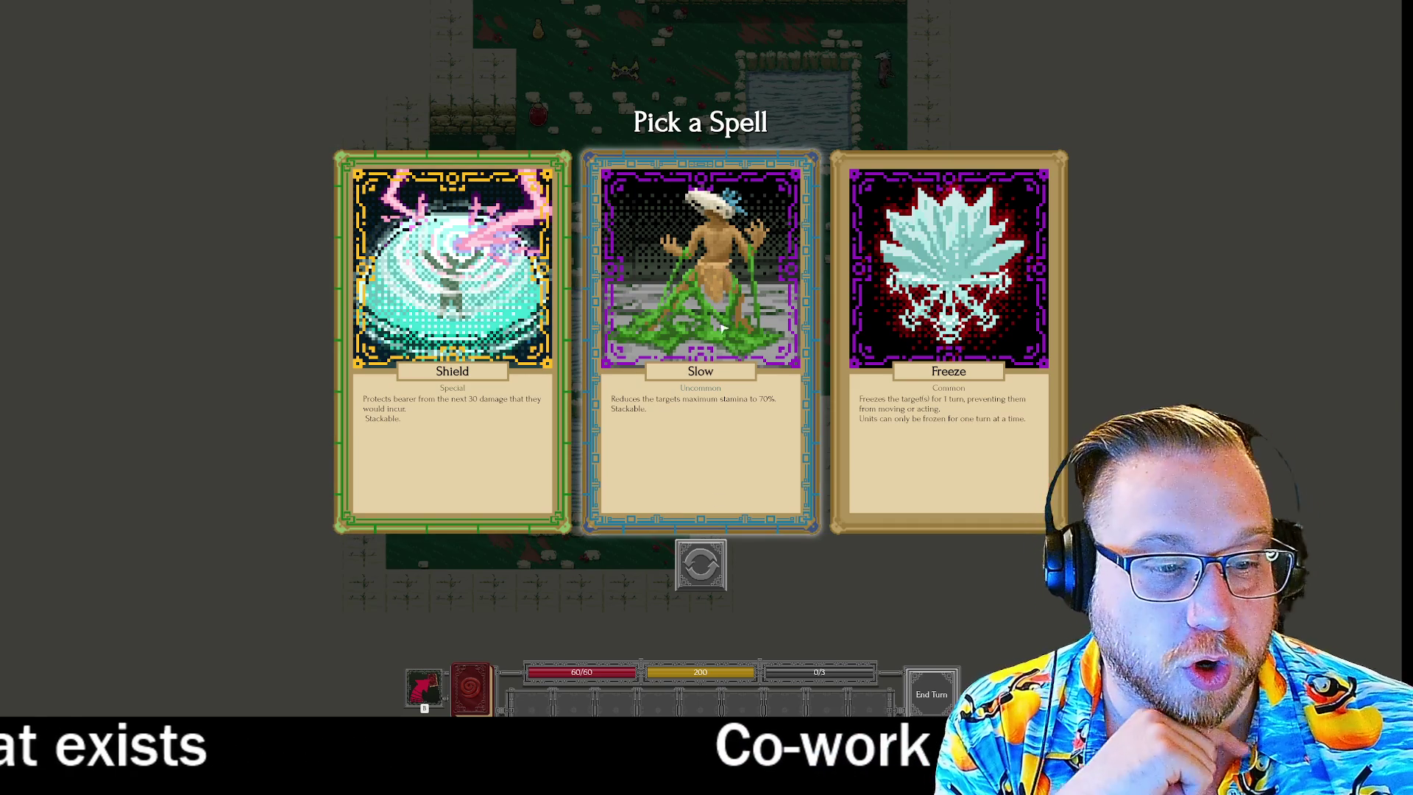
Reroll the spell offer once, then take Phantom Arrow, Heal and Arrow.
left_click(691, 569)
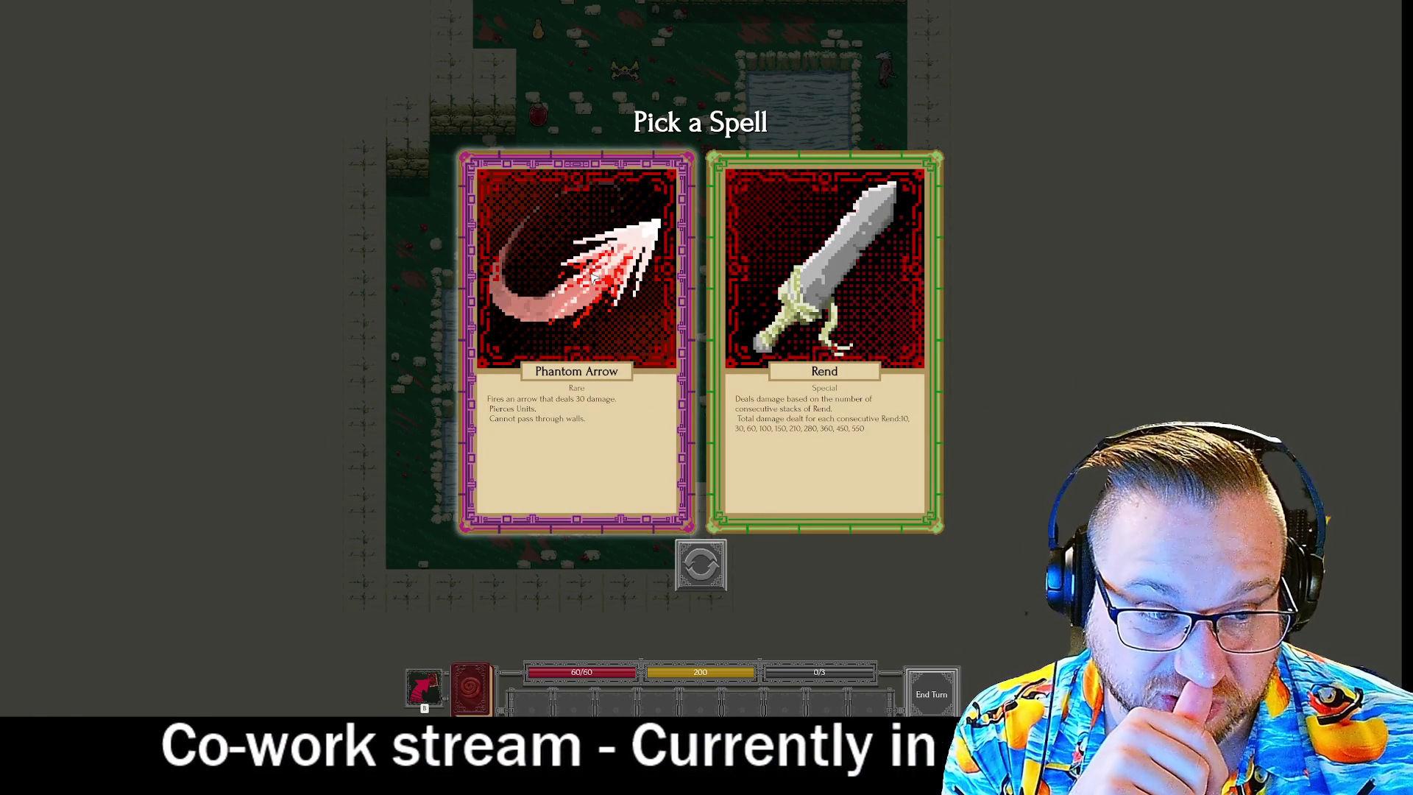
left_click(594, 278)
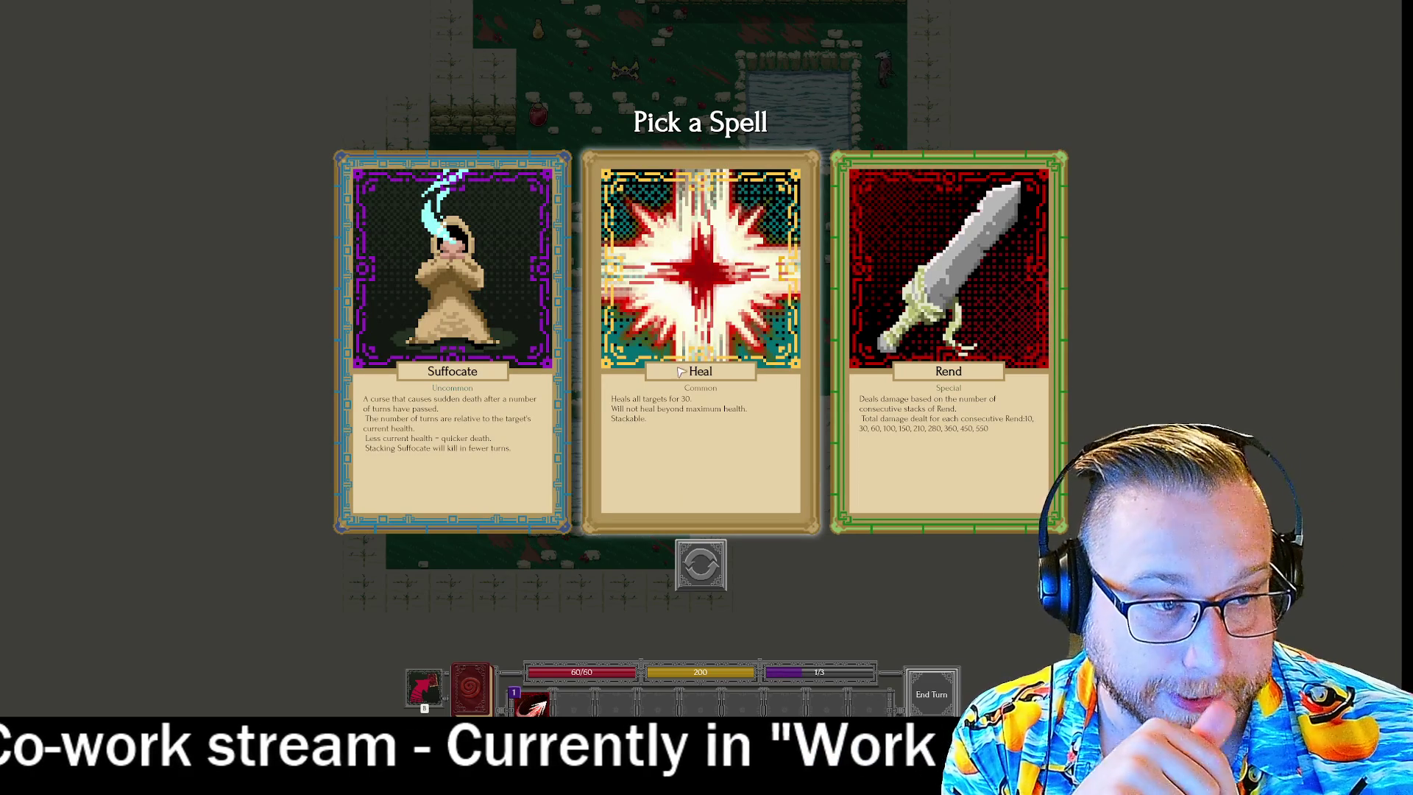
left_click(671, 293)
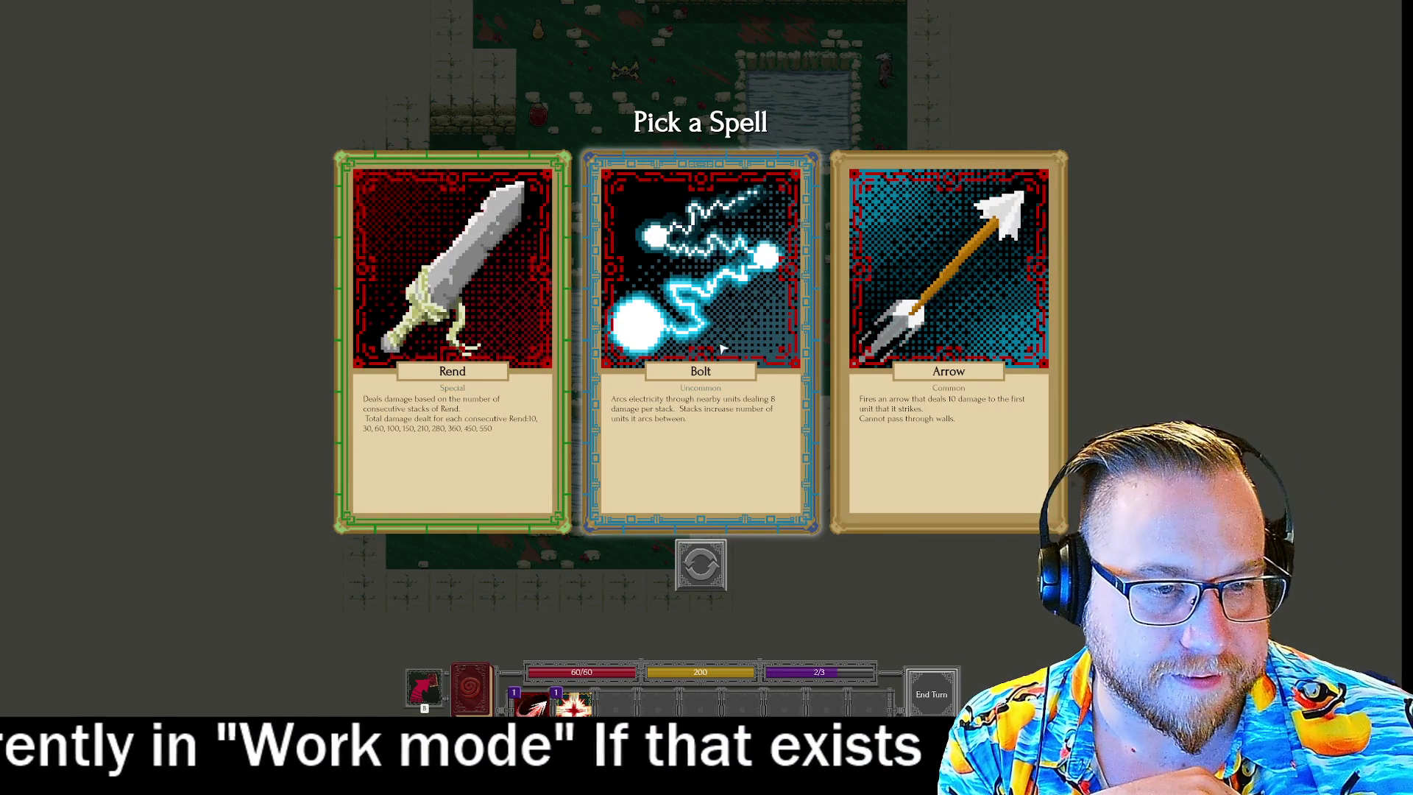
left_click(948, 331)
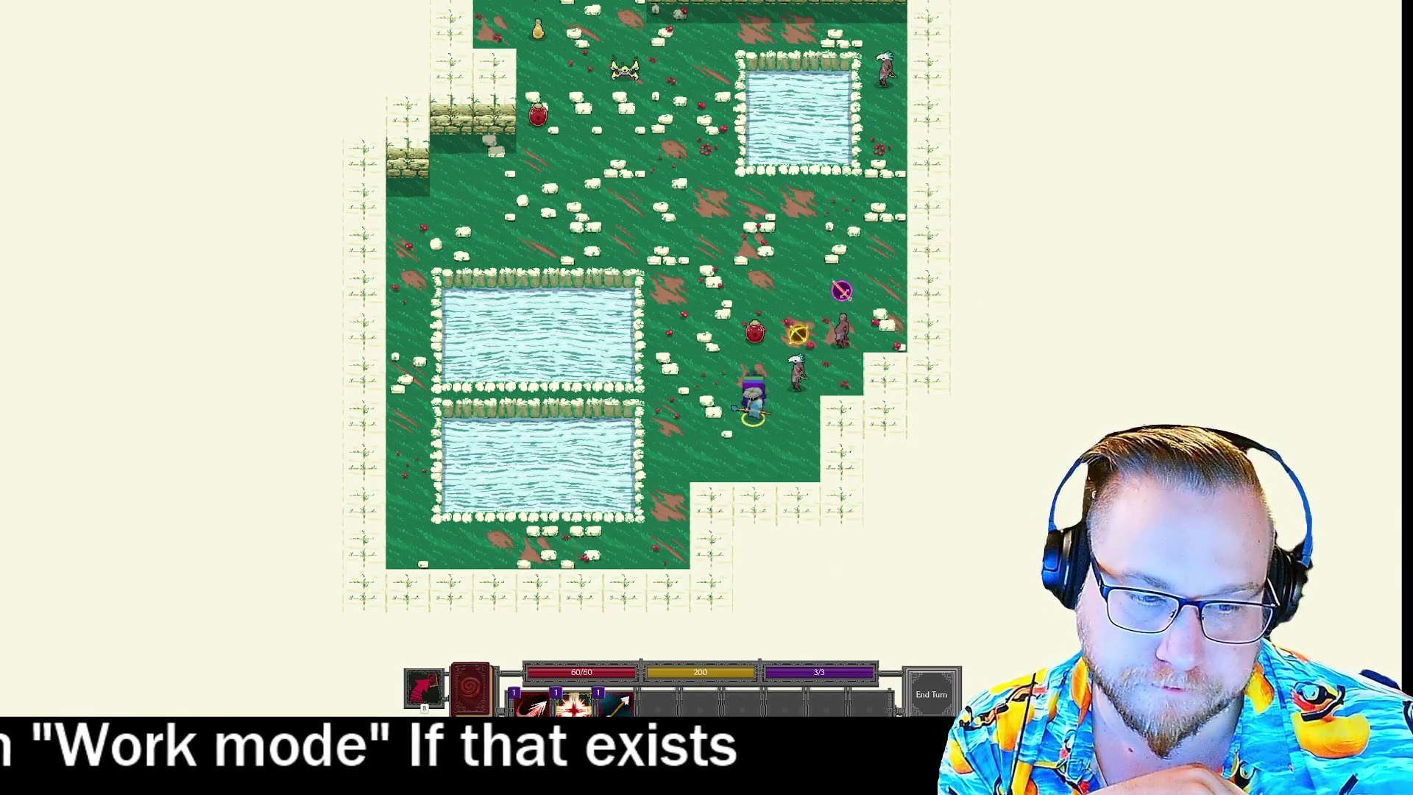
Kill the nearby enemies with spells and open the Bone Shrapnel, Bloat, Dash choice.
left_click(843, 321)
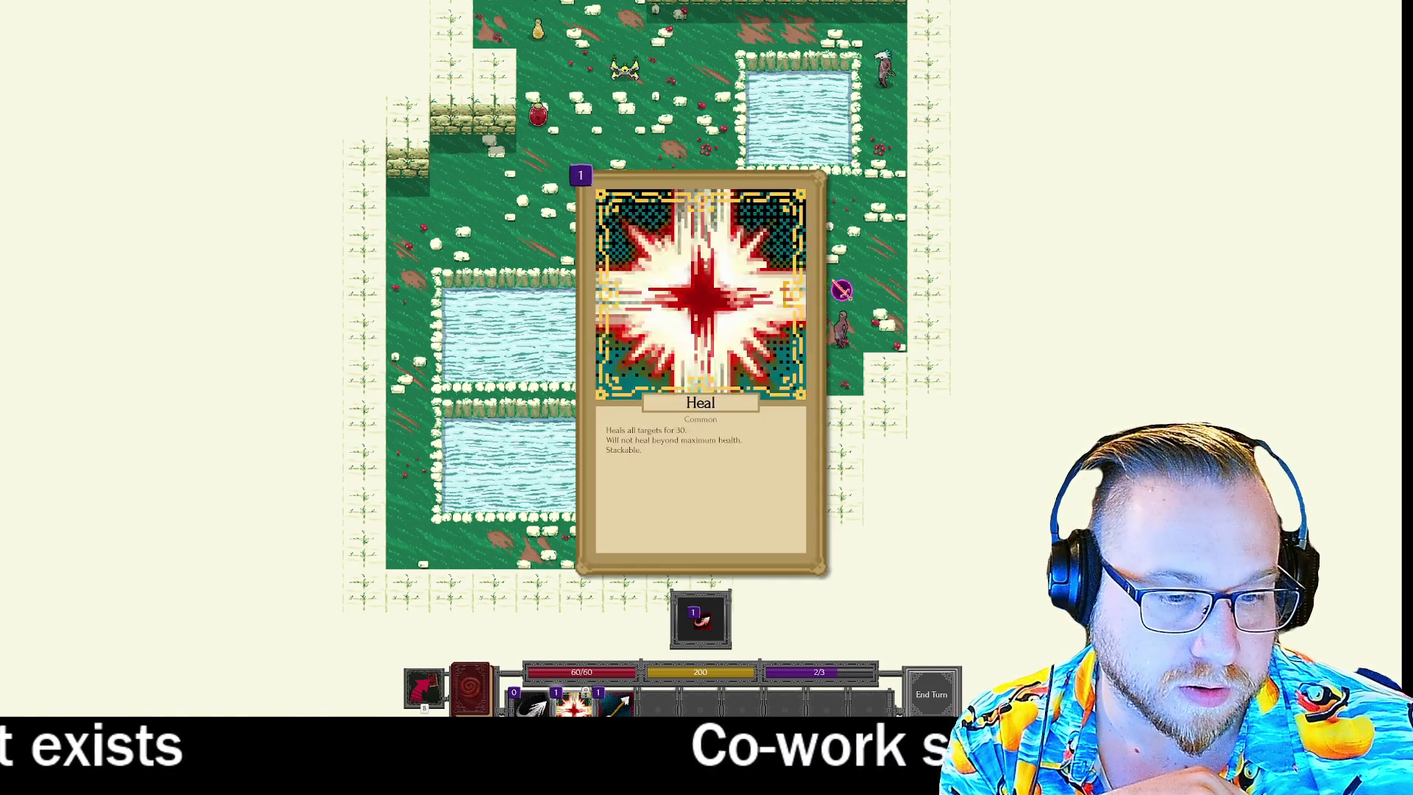
left_click(846, 333)
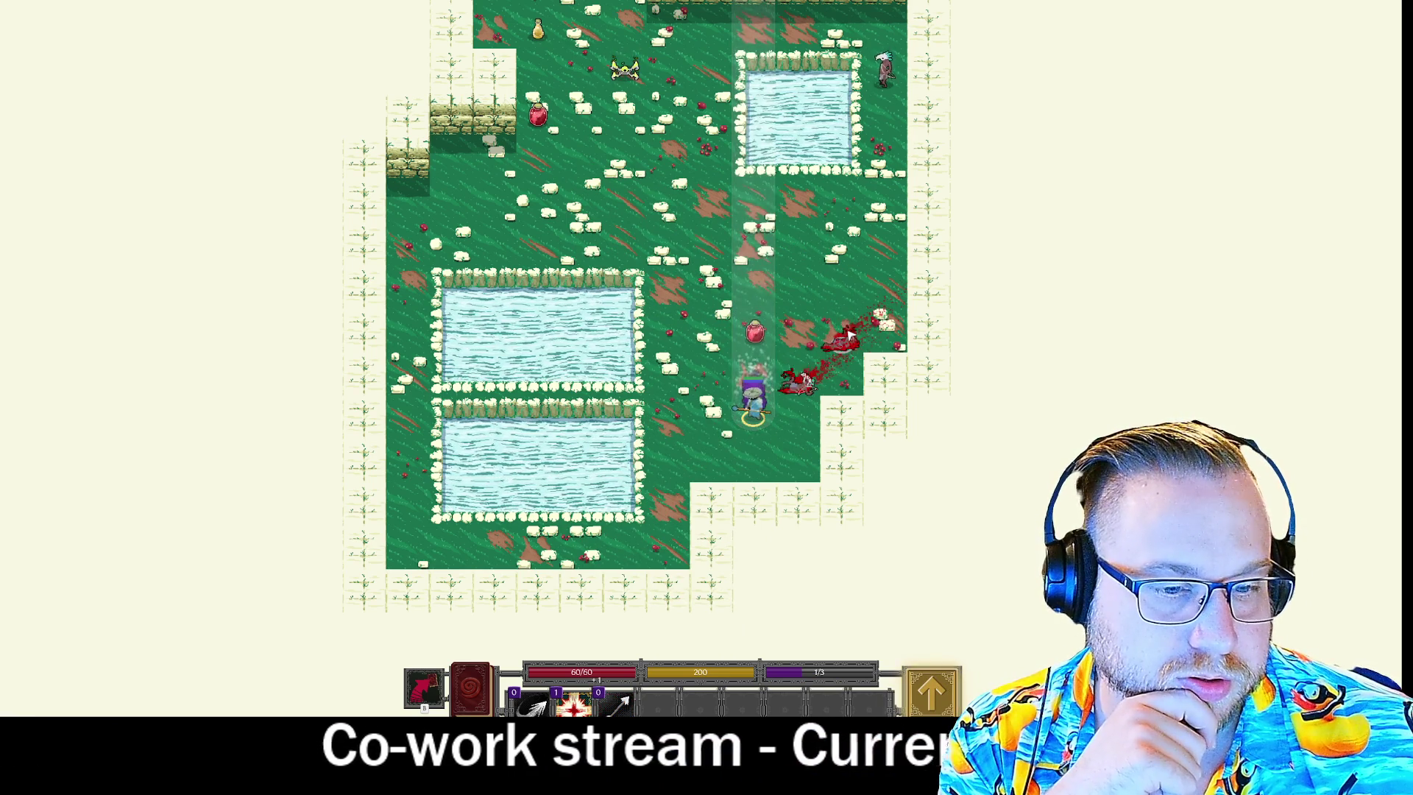
mouse_move(574, 701)
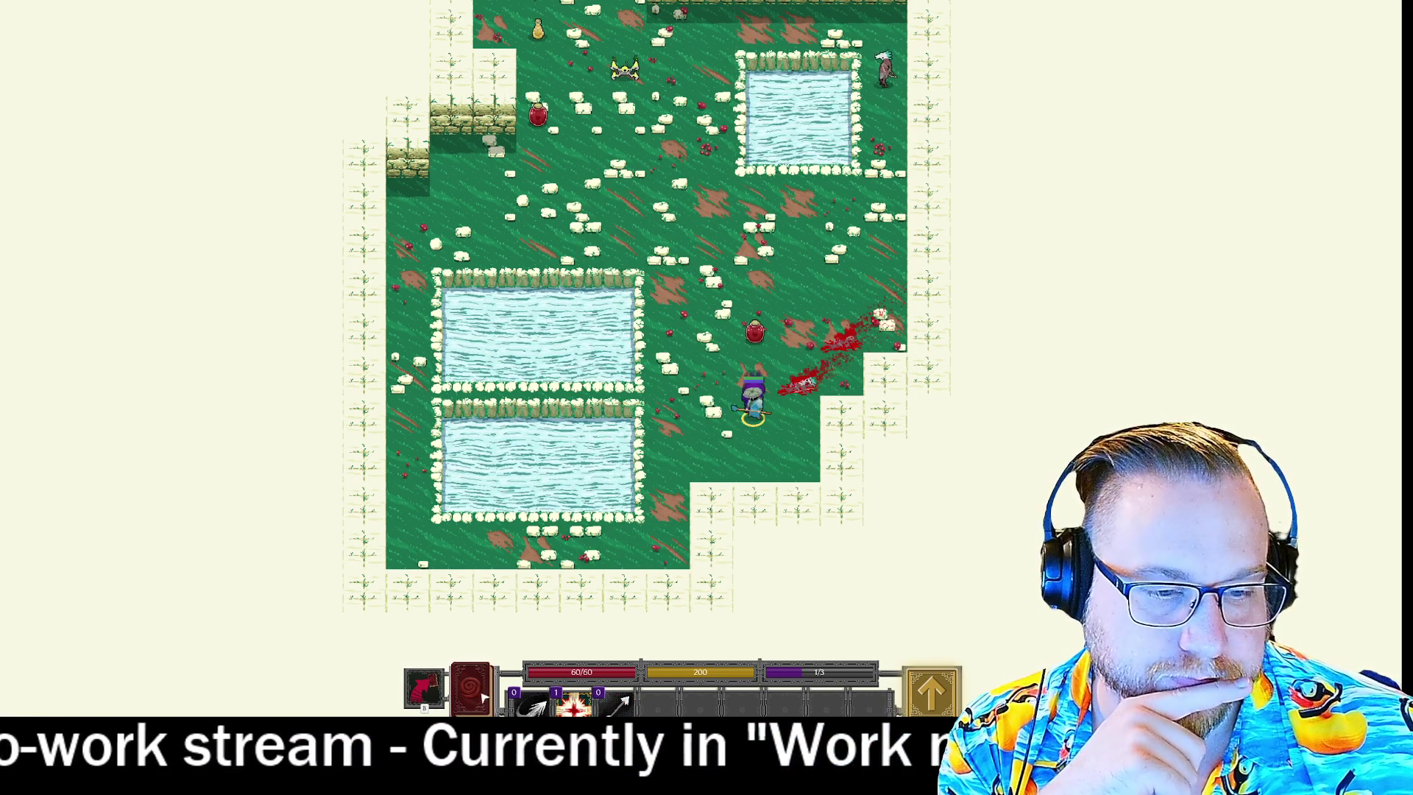
left_click(930, 691)
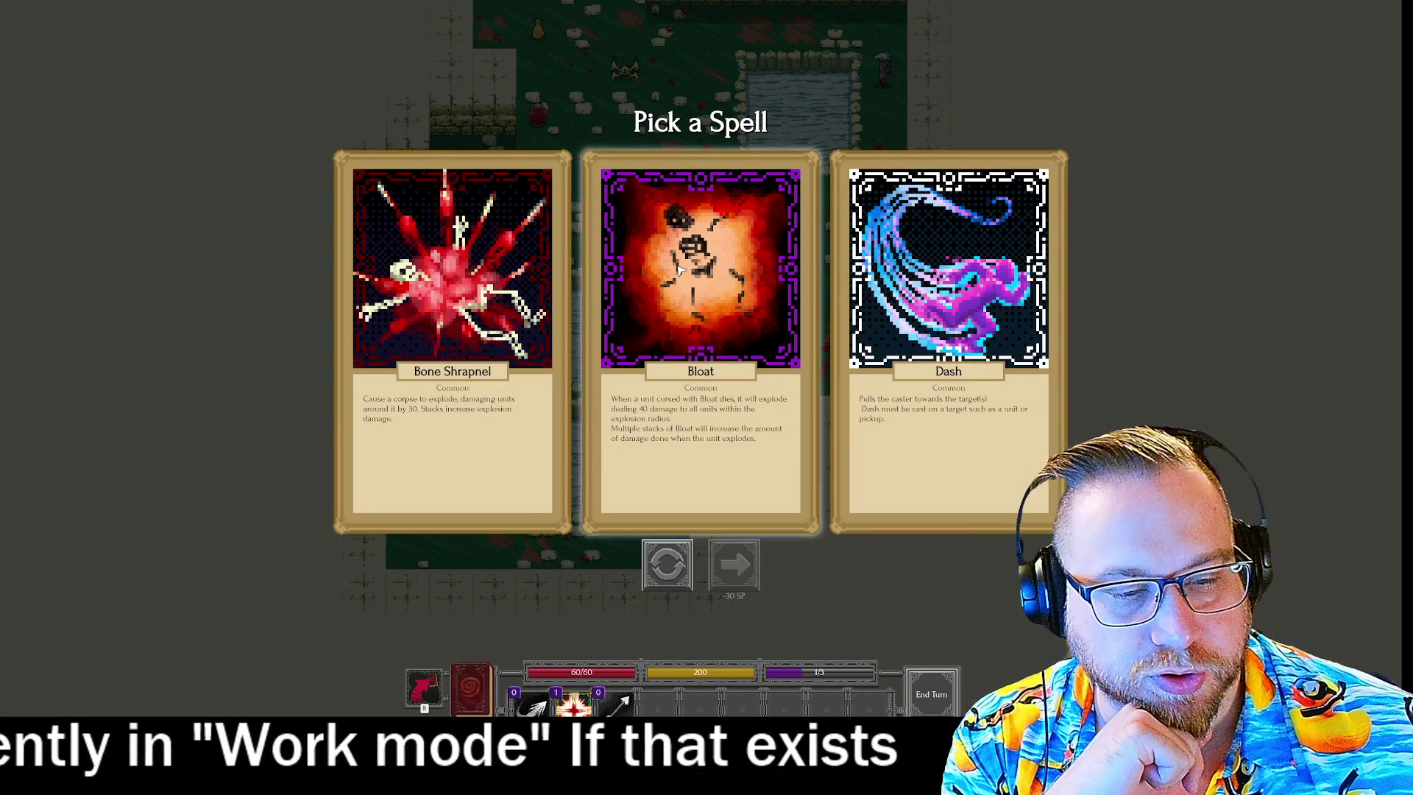
Reroll twice, take Suffocate, and end the turn.
left_click(666, 565)
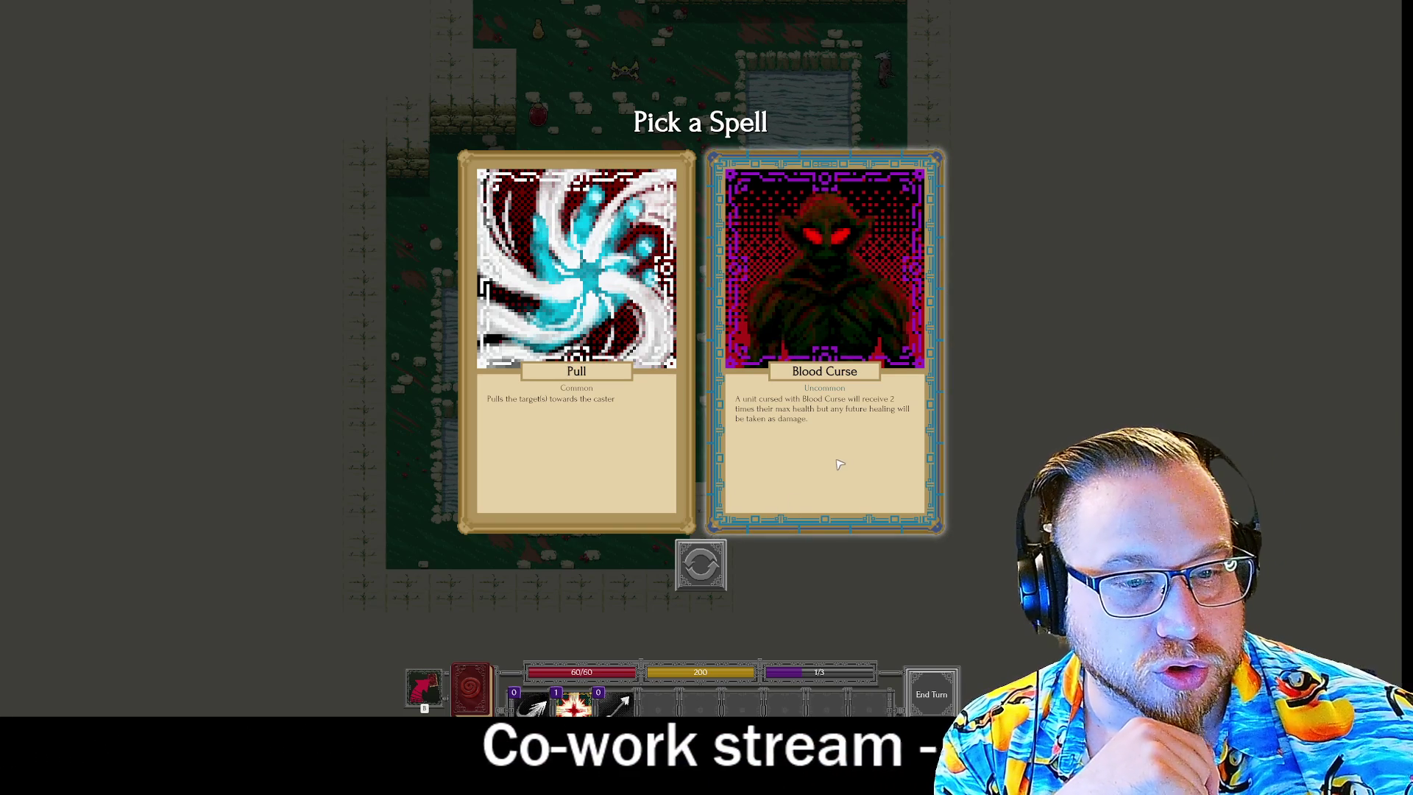
left_click(705, 587)
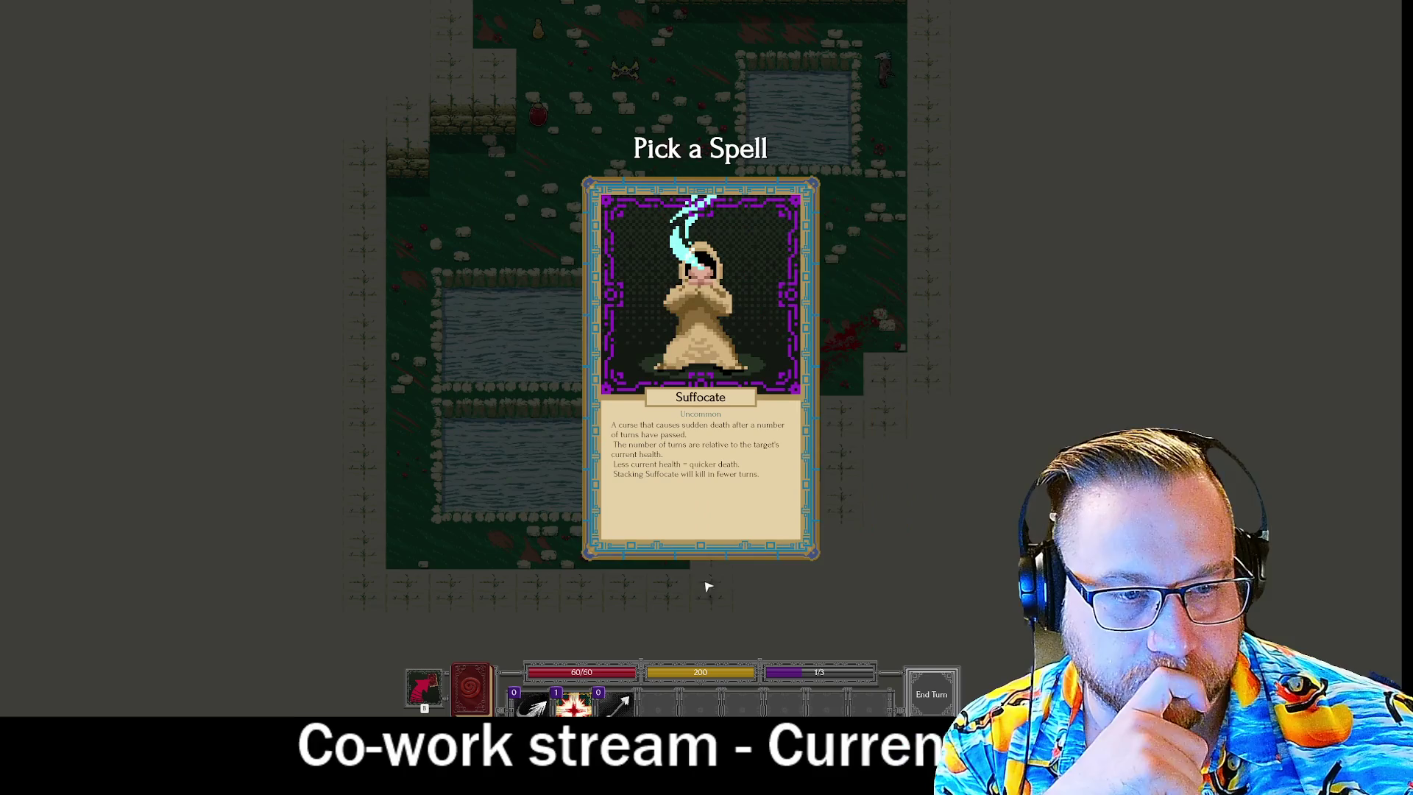
left_click(707, 317)
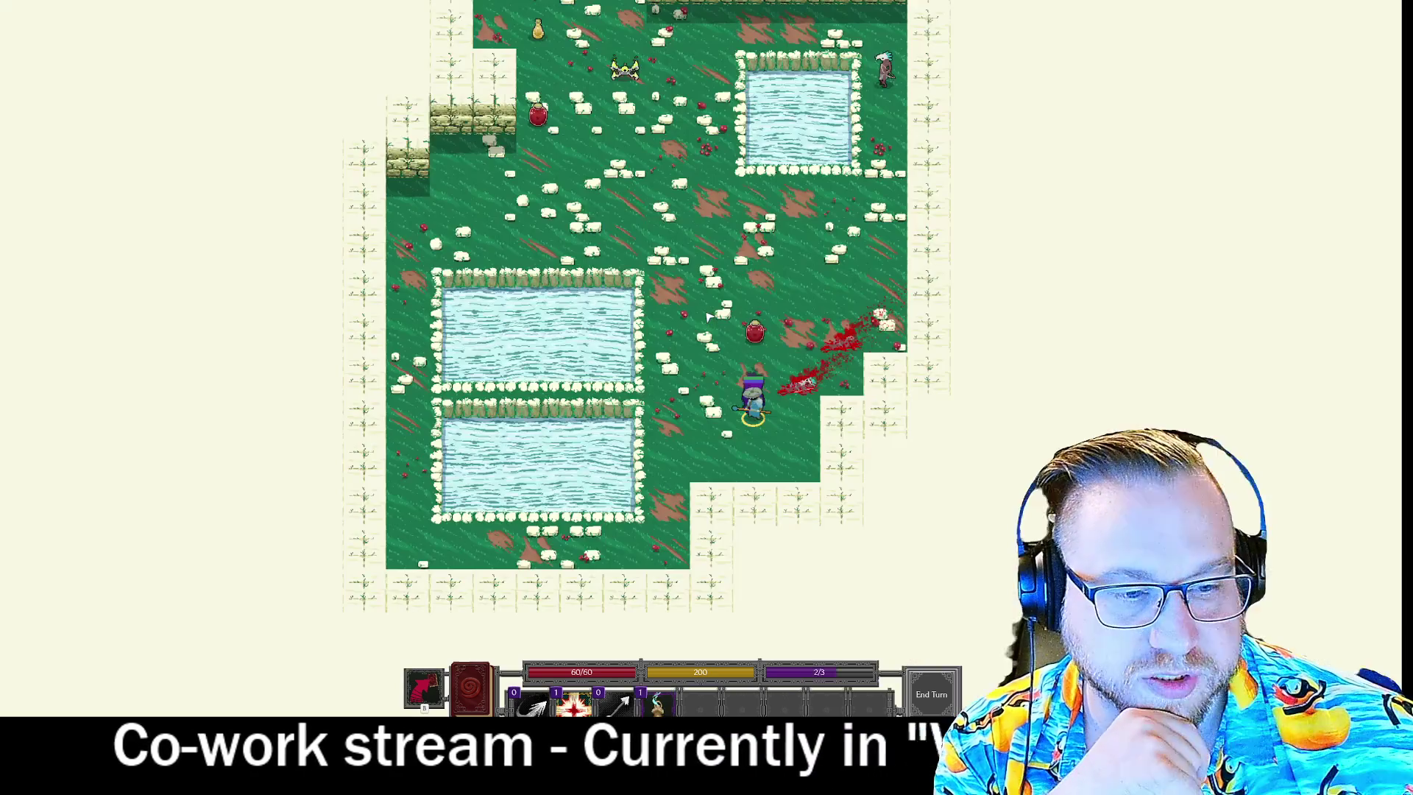
mouse_move(585, 693)
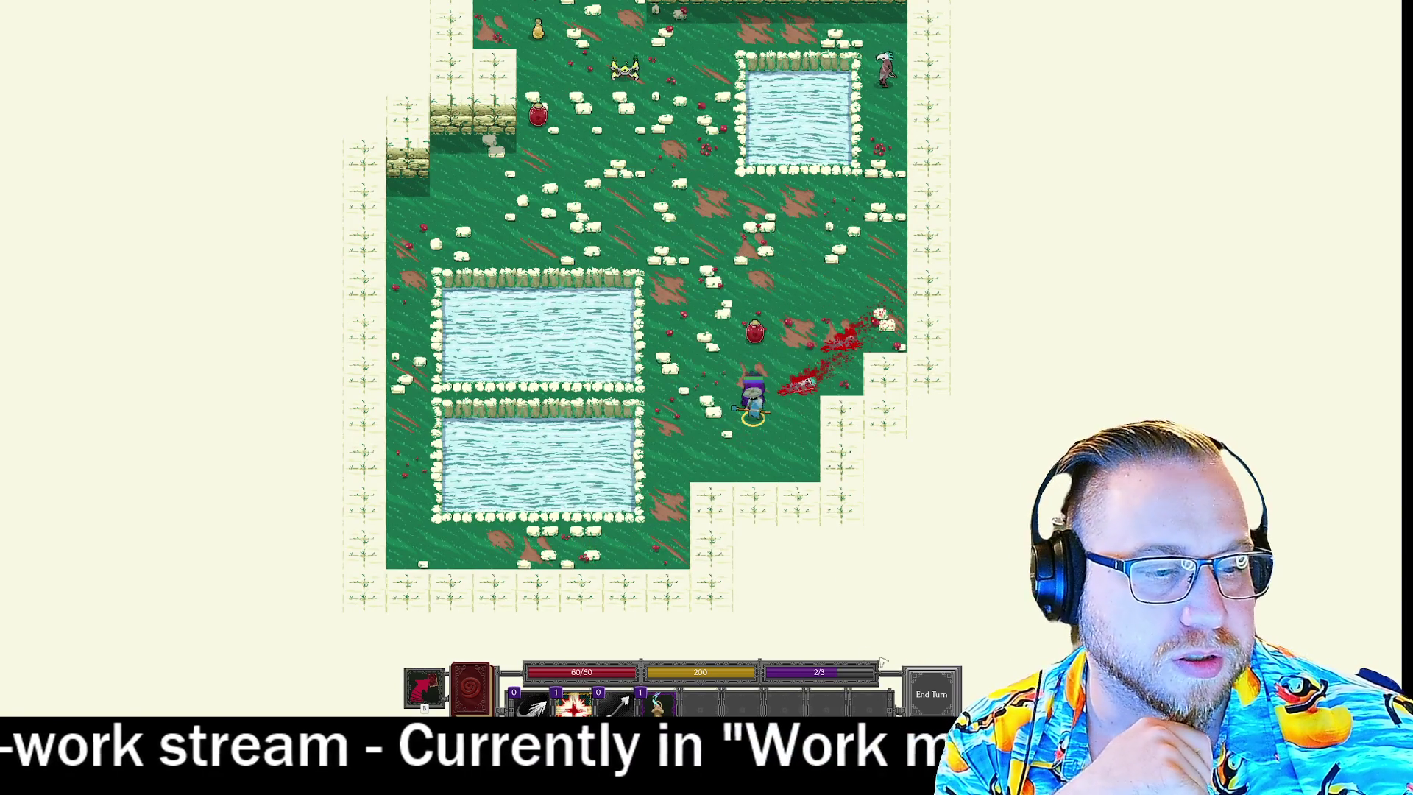
left_click(935, 692)
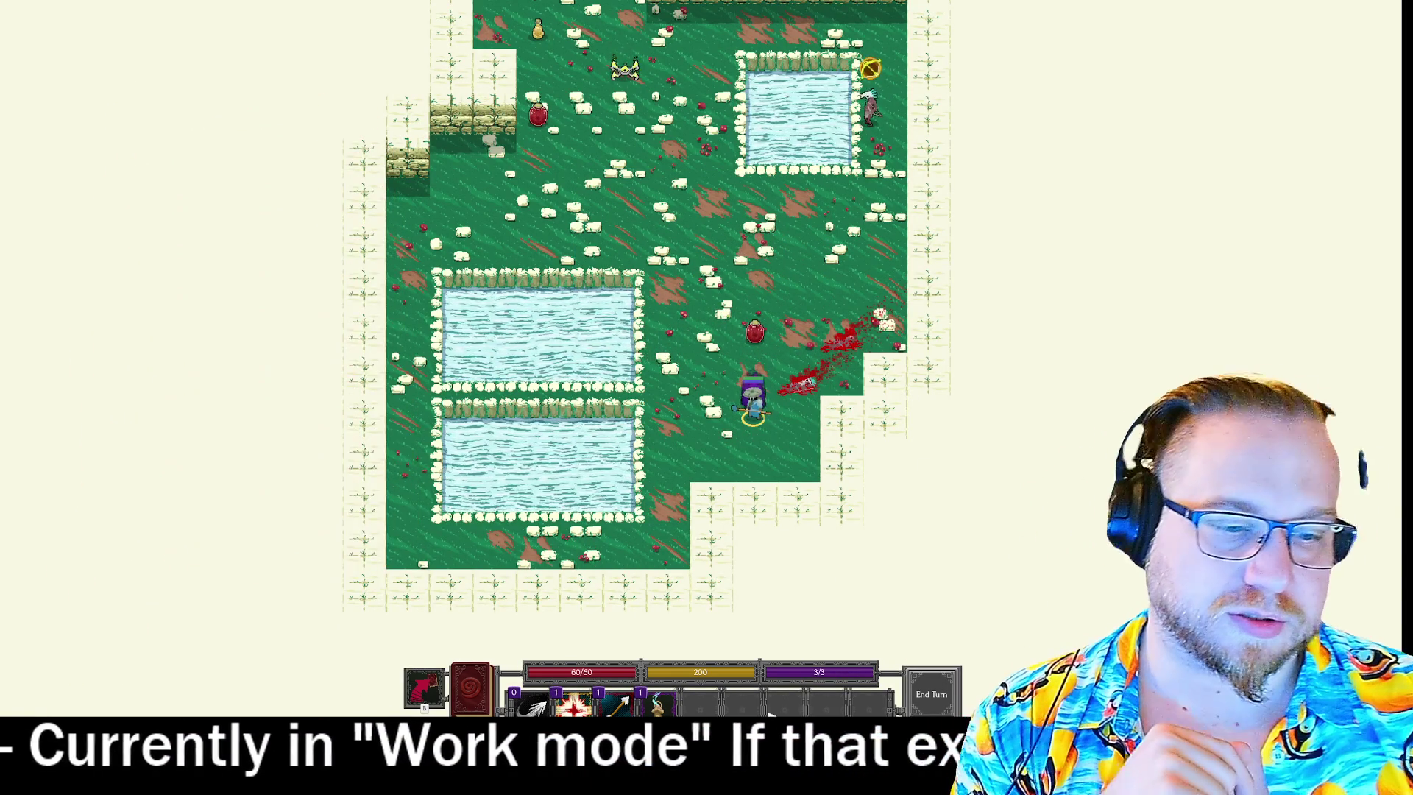
Aim an Arrow at the top-right enemy, drop Suffocate, and discard two cards.
left_click(625, 695)
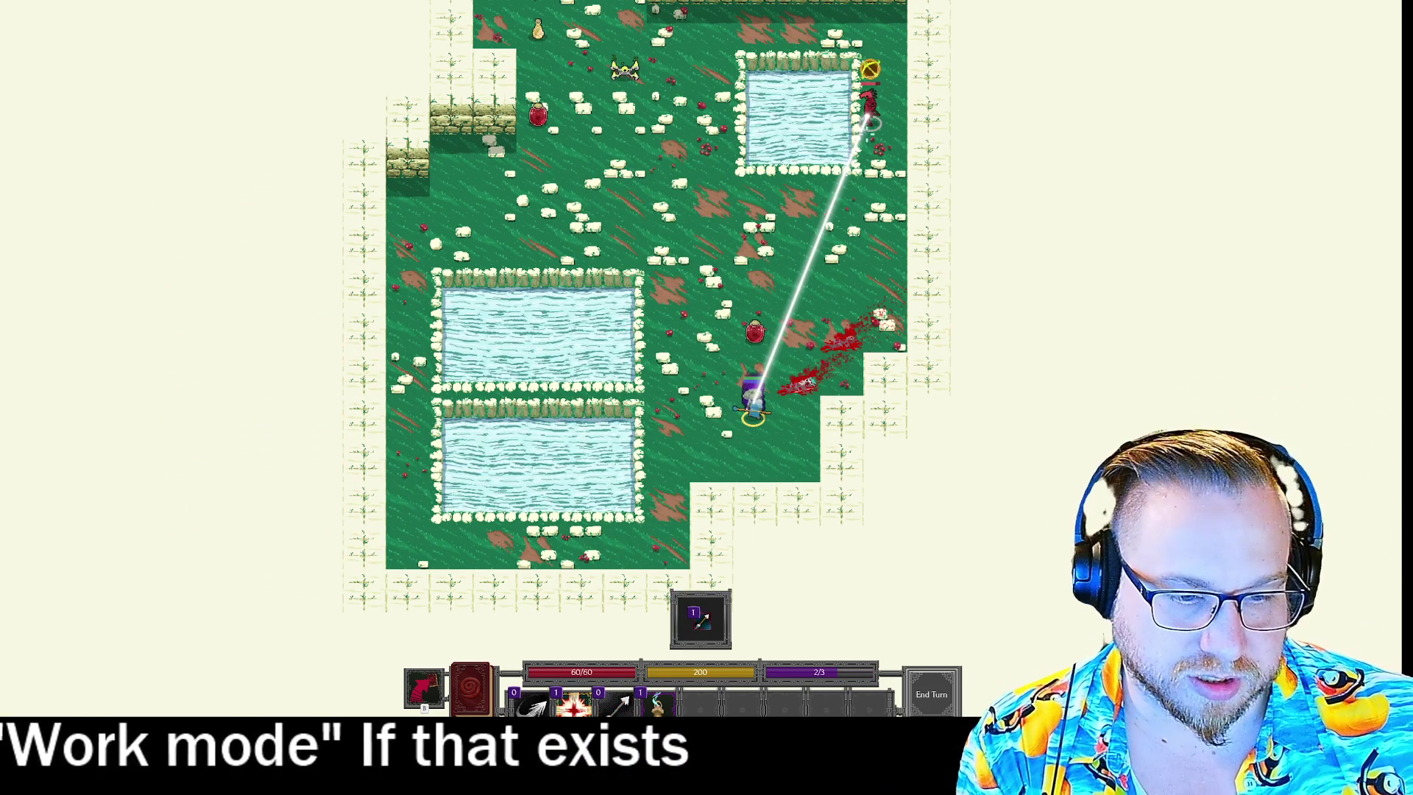
left_click(657, 702)
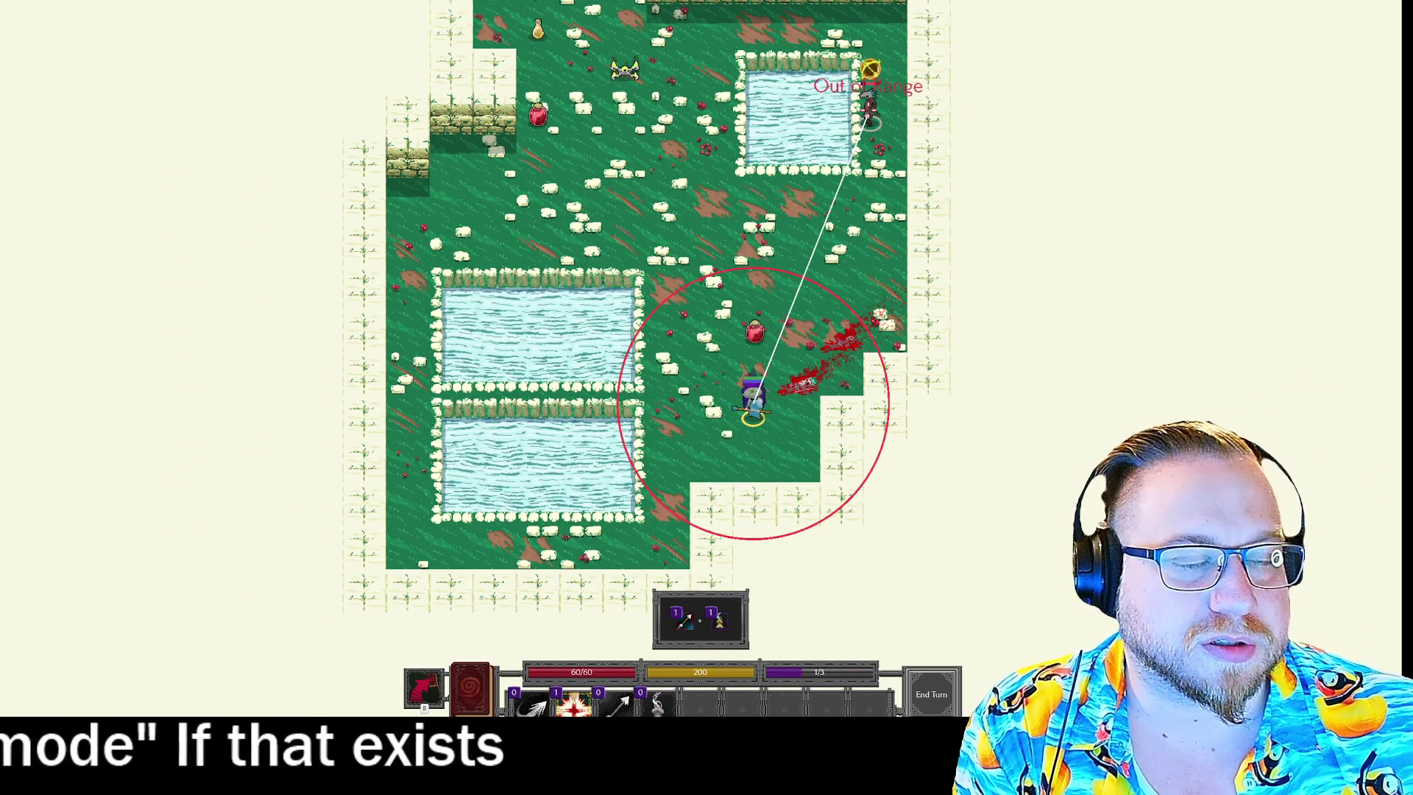
left_click(717, 620)
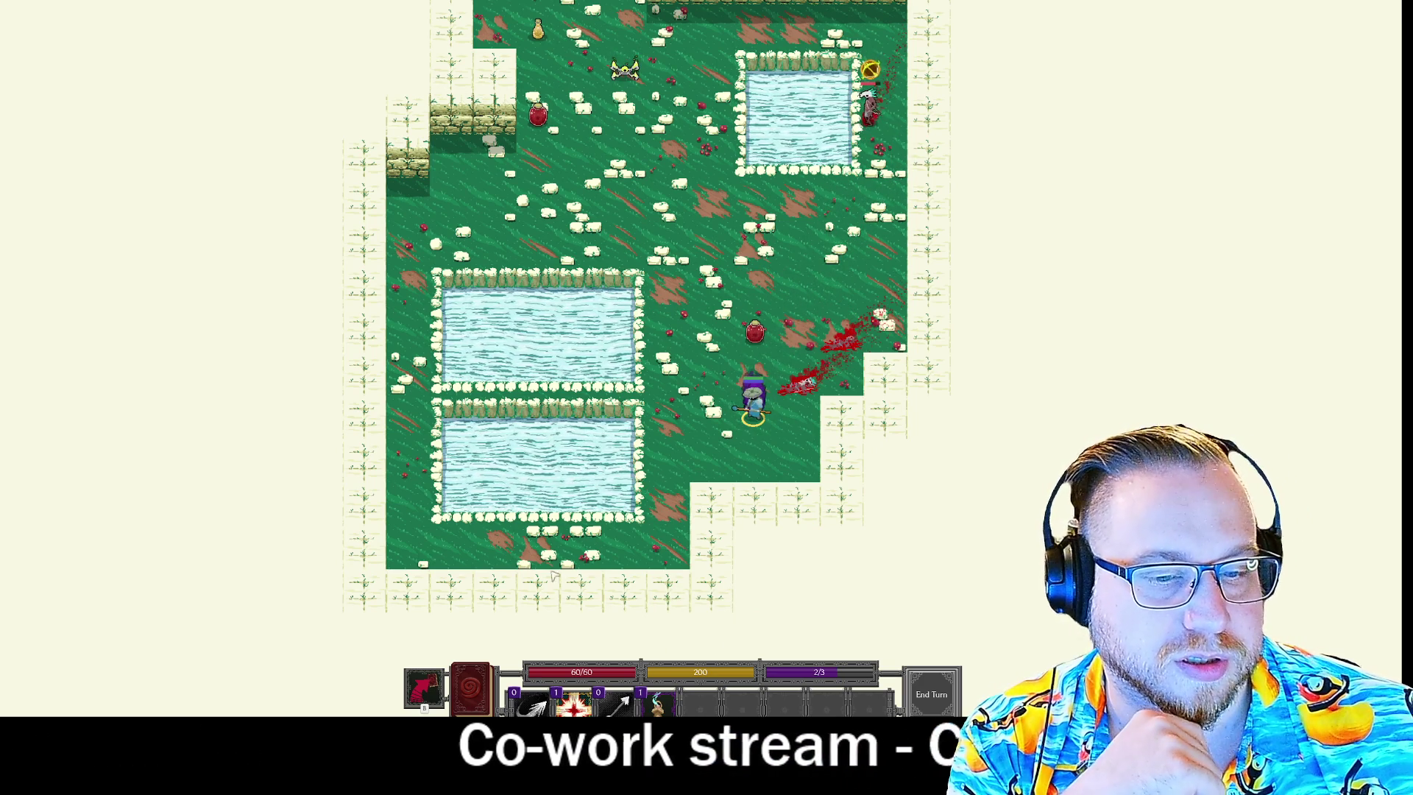
left_click(423, 696)
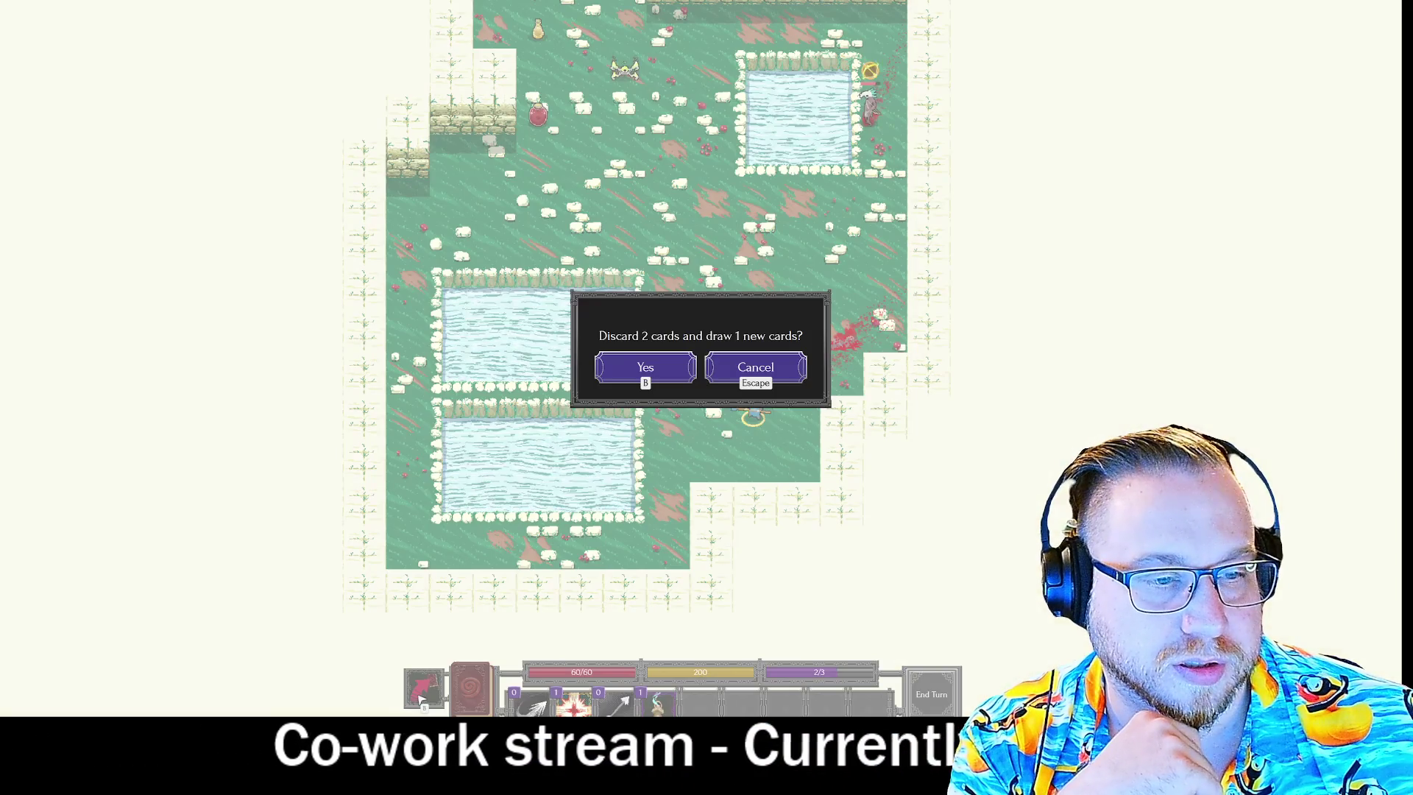
left_click(654, 372)
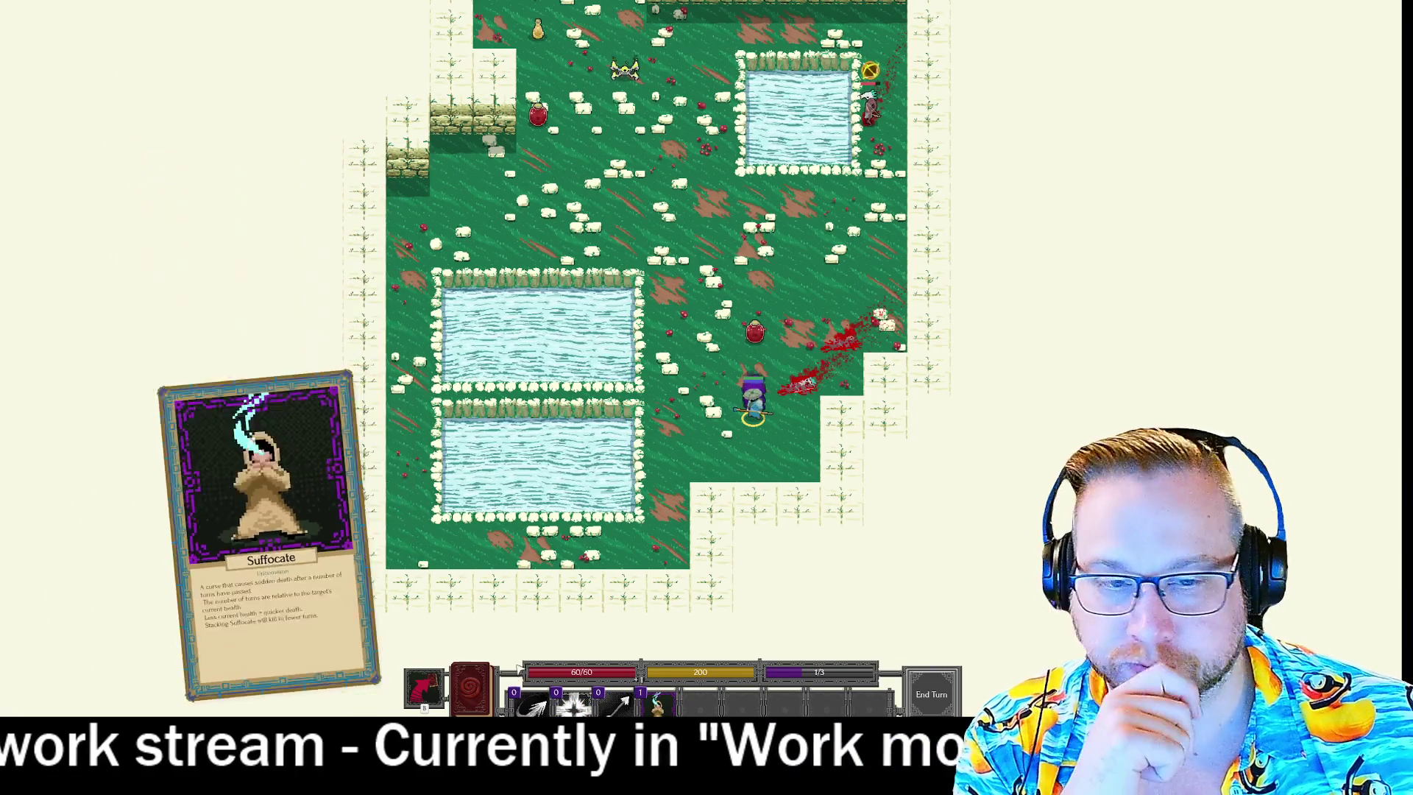
Move up-right, kill the last enemy with three Arrows, and advance to Level 2.
mouse_move(543, 694)
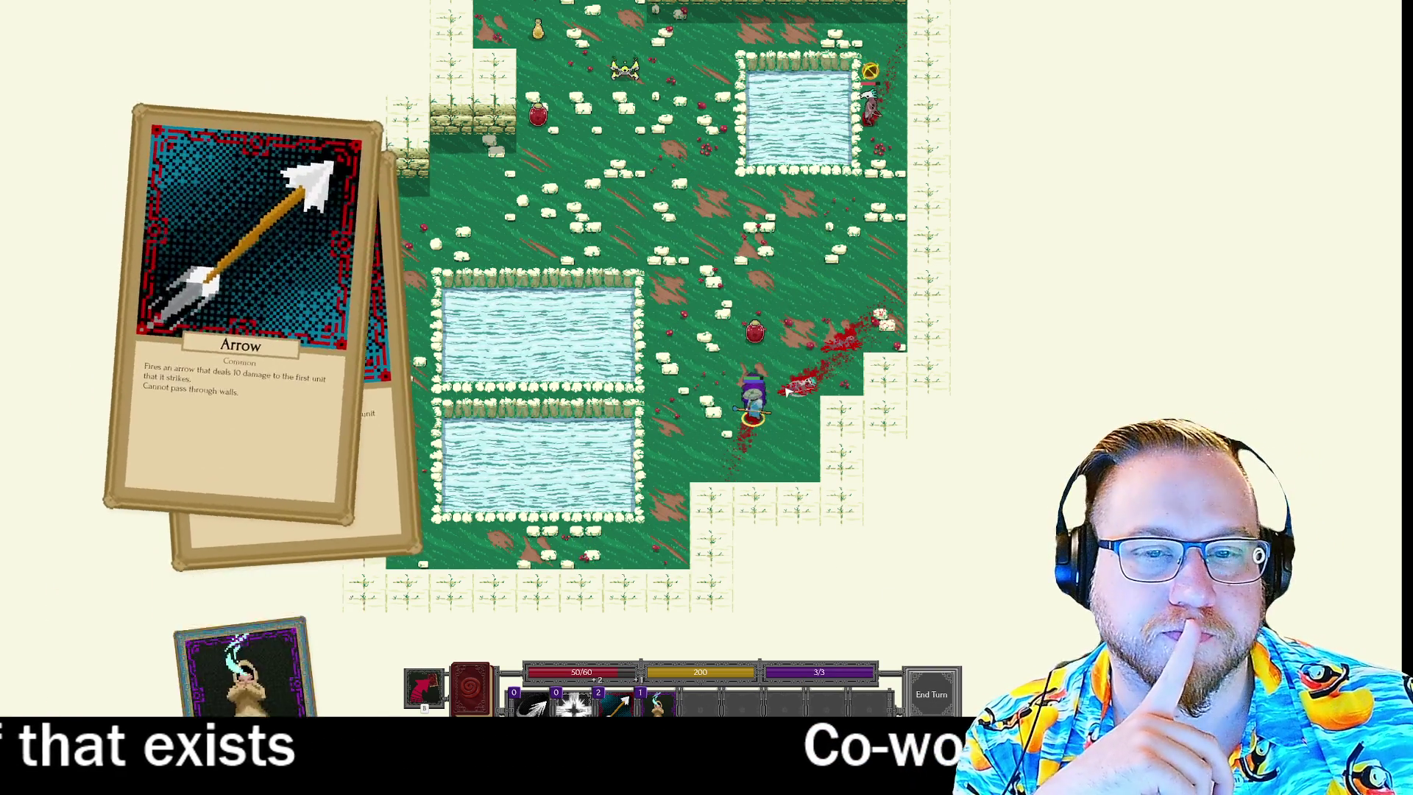
left_click(836, 262)
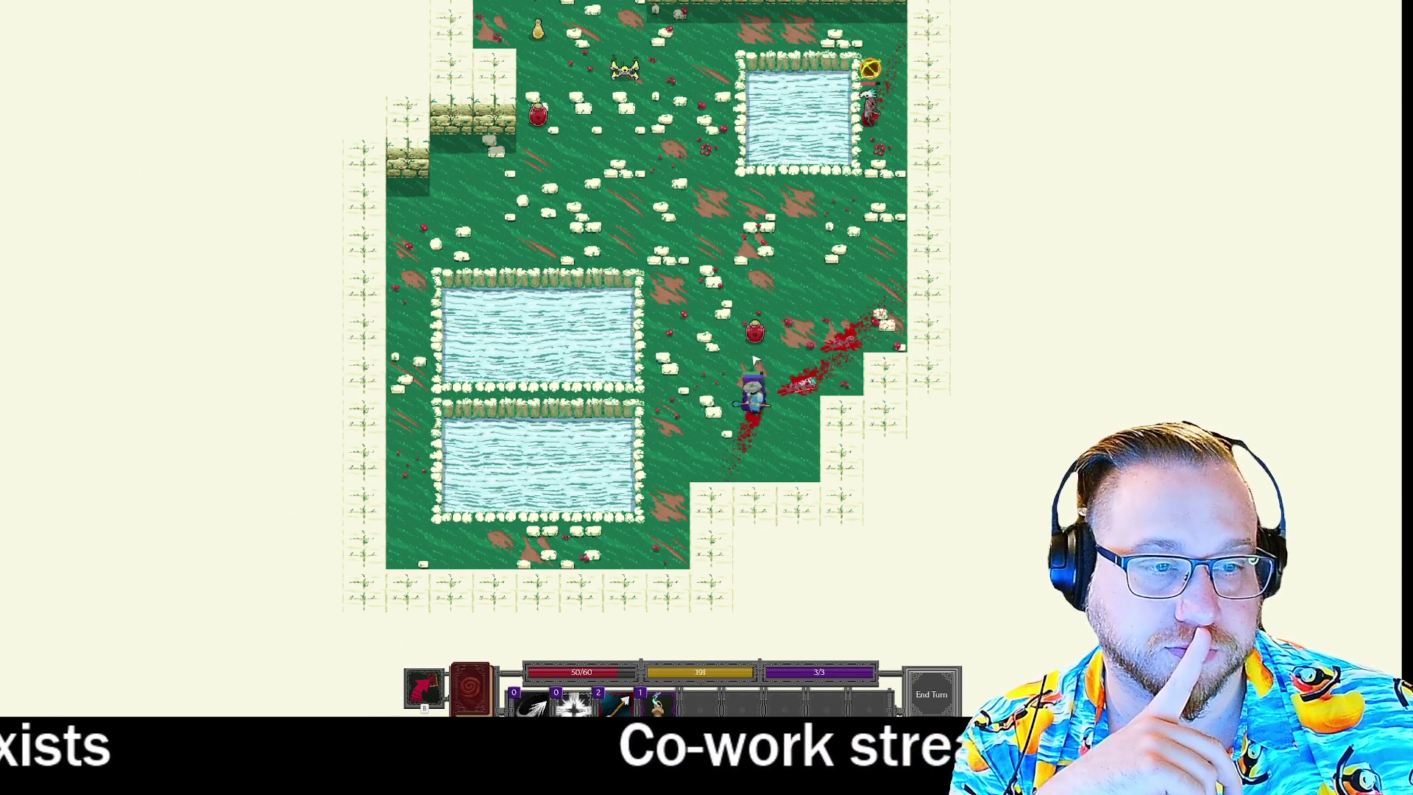
left_click(618, 703)
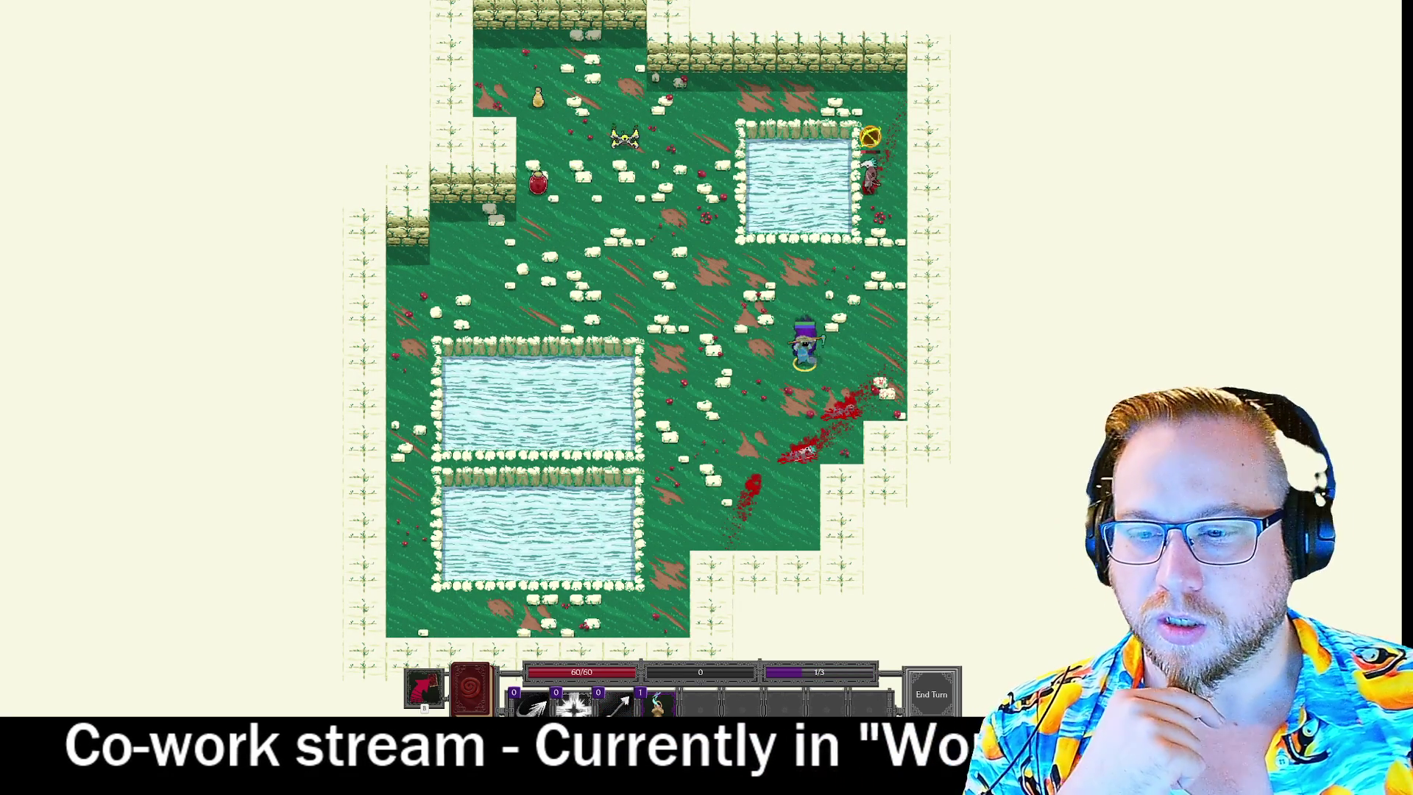
left_click(658, 702)
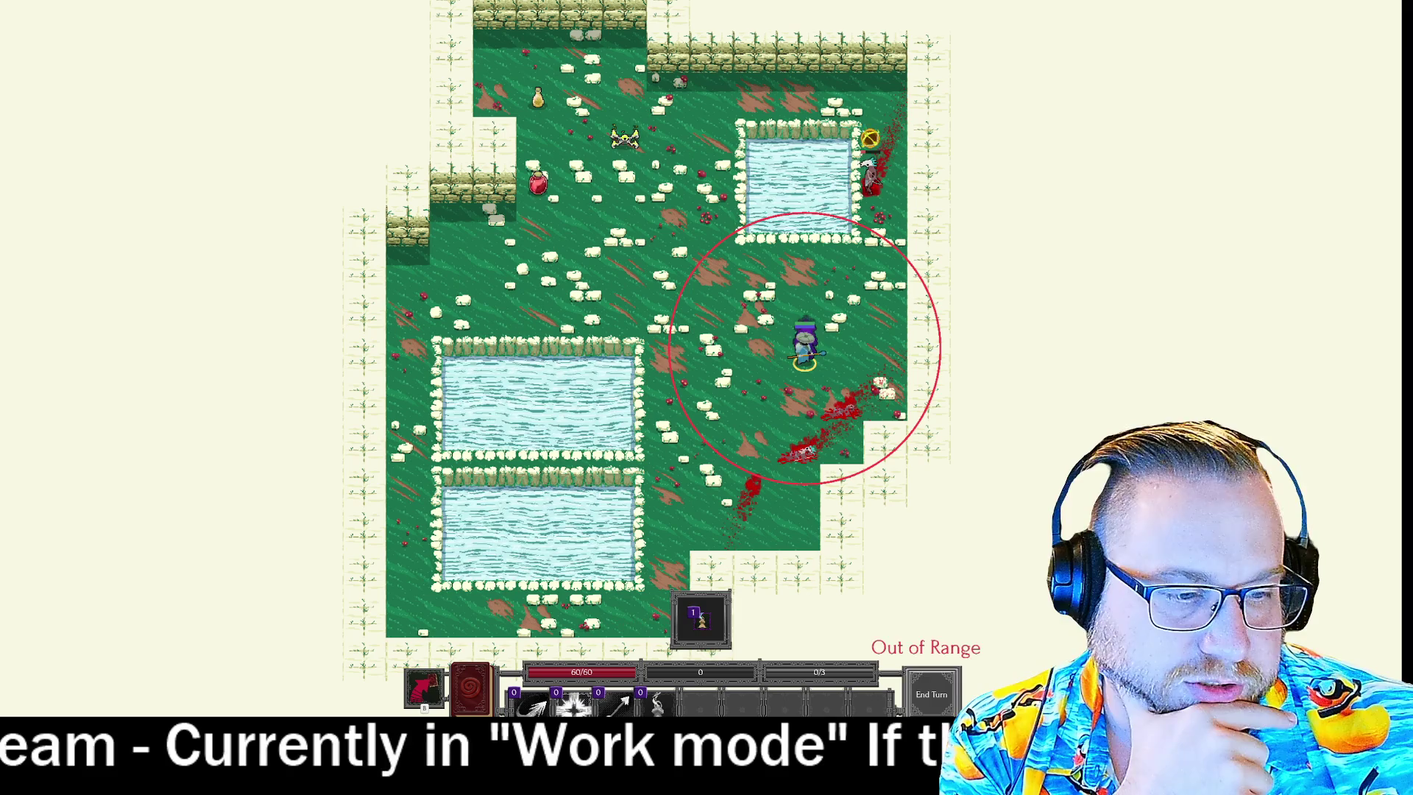
right_click(933, 701)
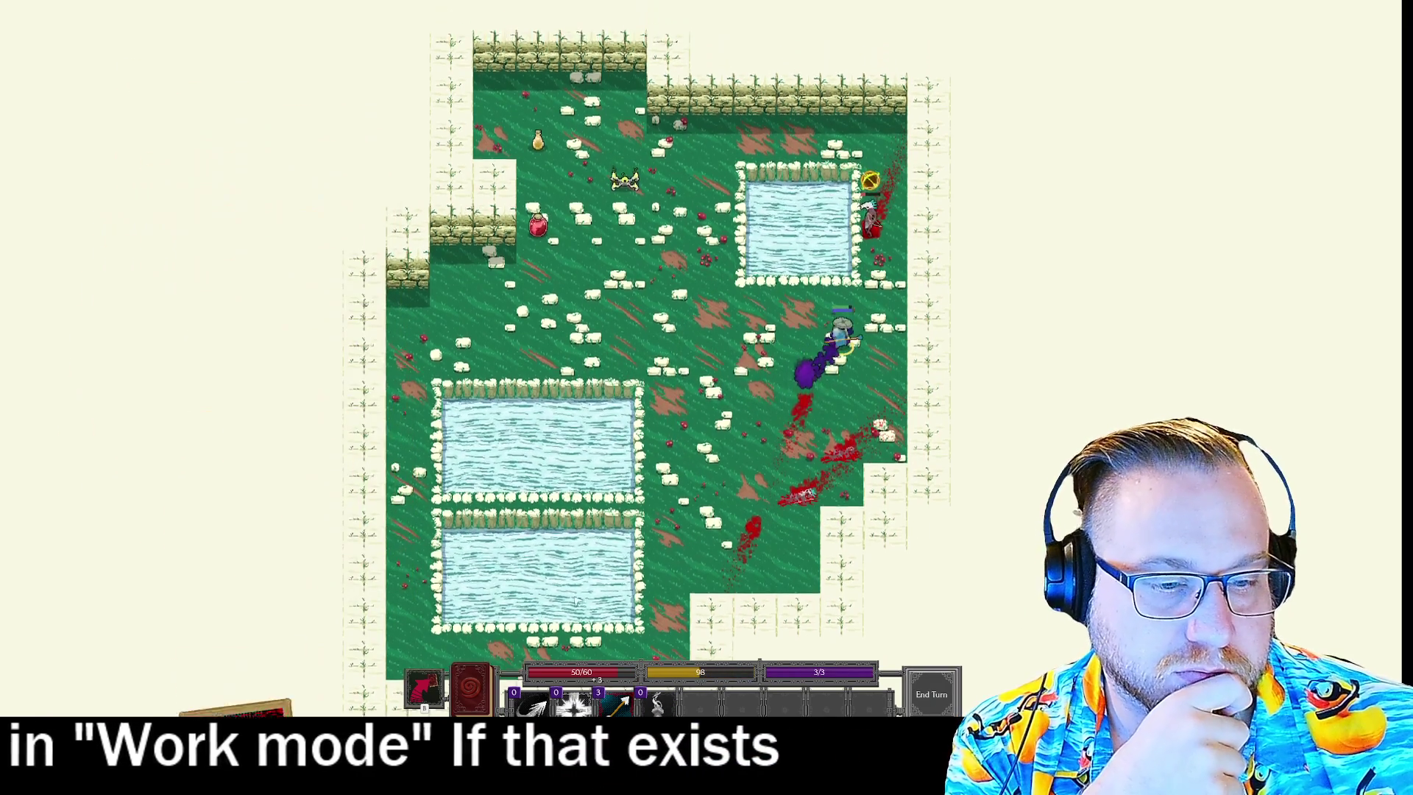
left_click(618, 703)
left_click(618, 703)
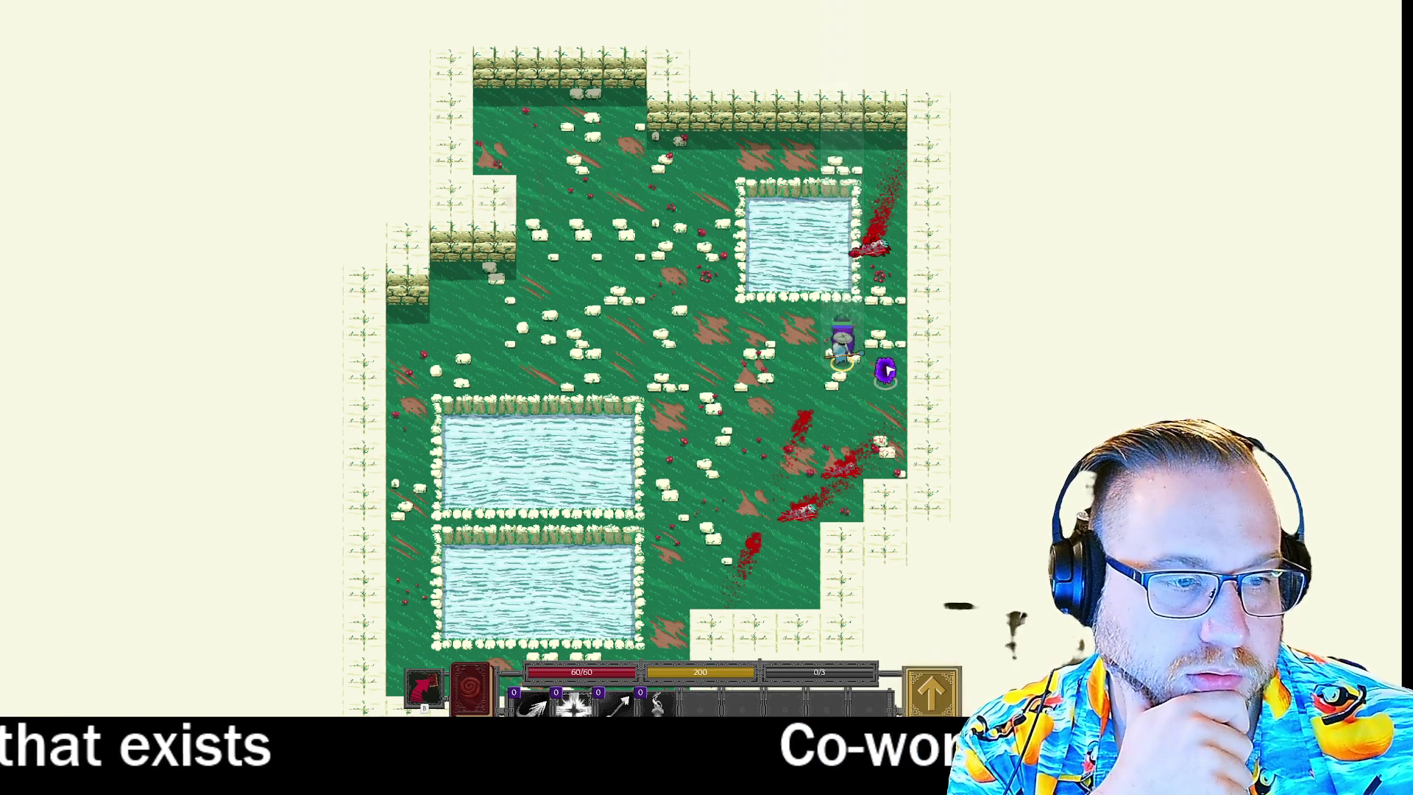
left_click(934, 699)
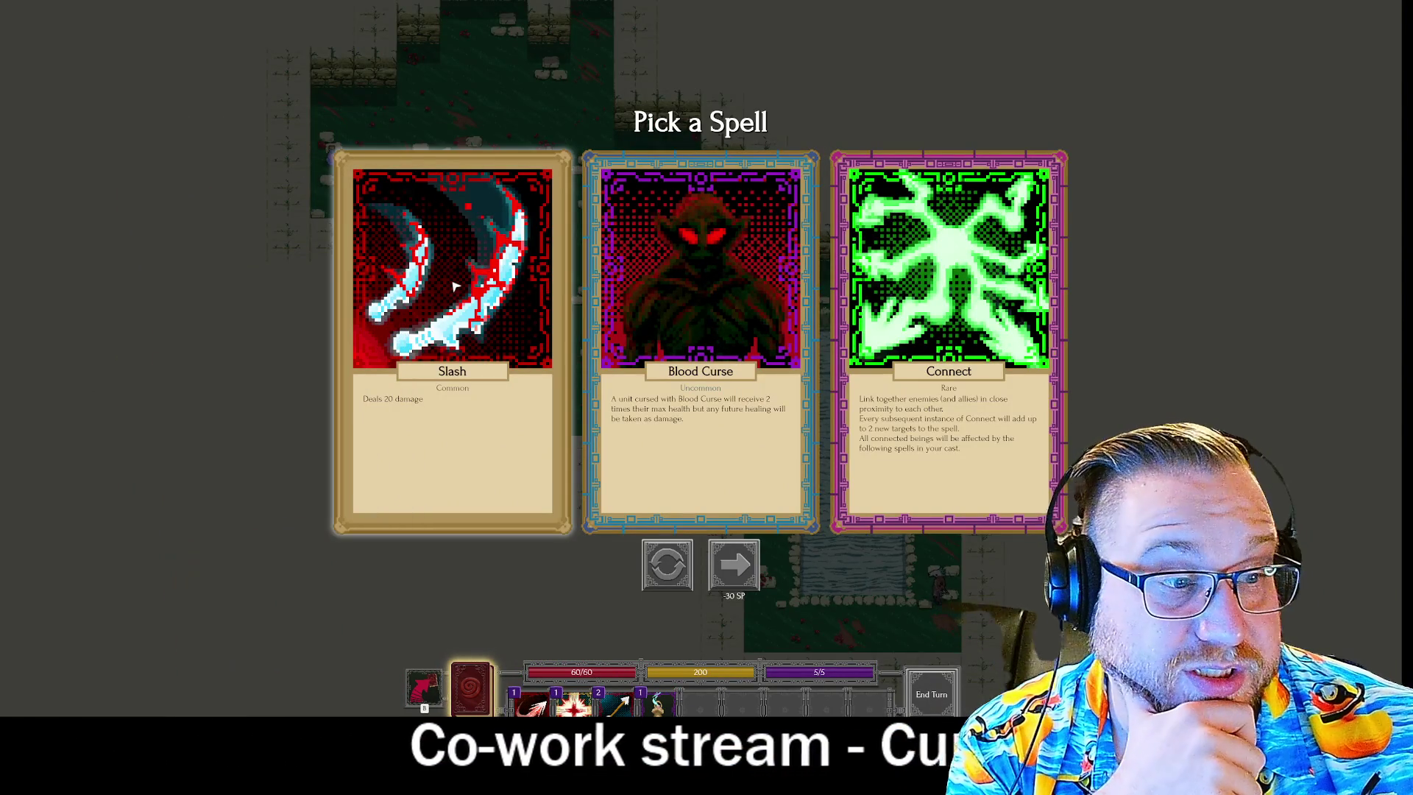
Take Connect, then buy three Health Regen upgrades to reach 15 and close the book.
left_click(955, 329)
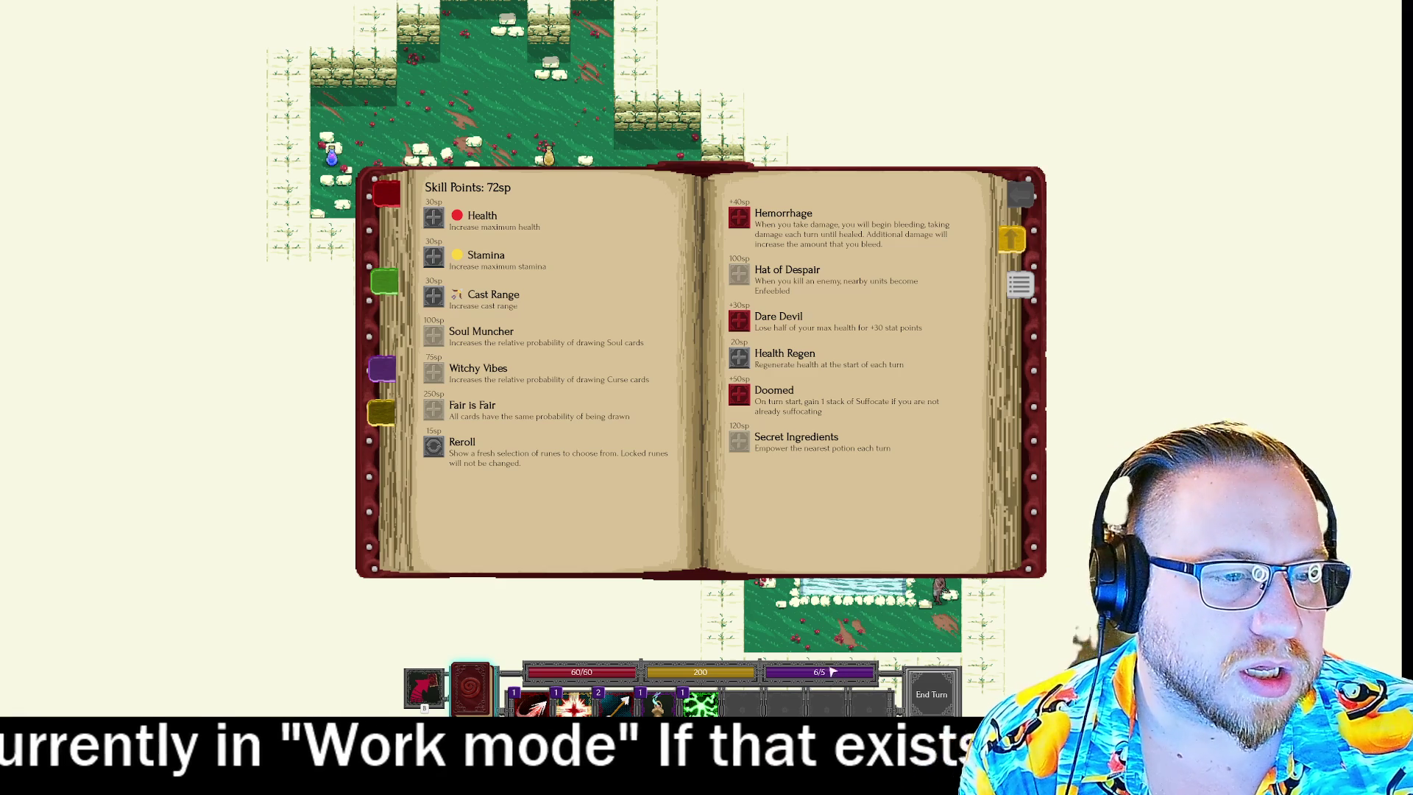
mouse_move(824, 355)
mouse_move(854, 335)
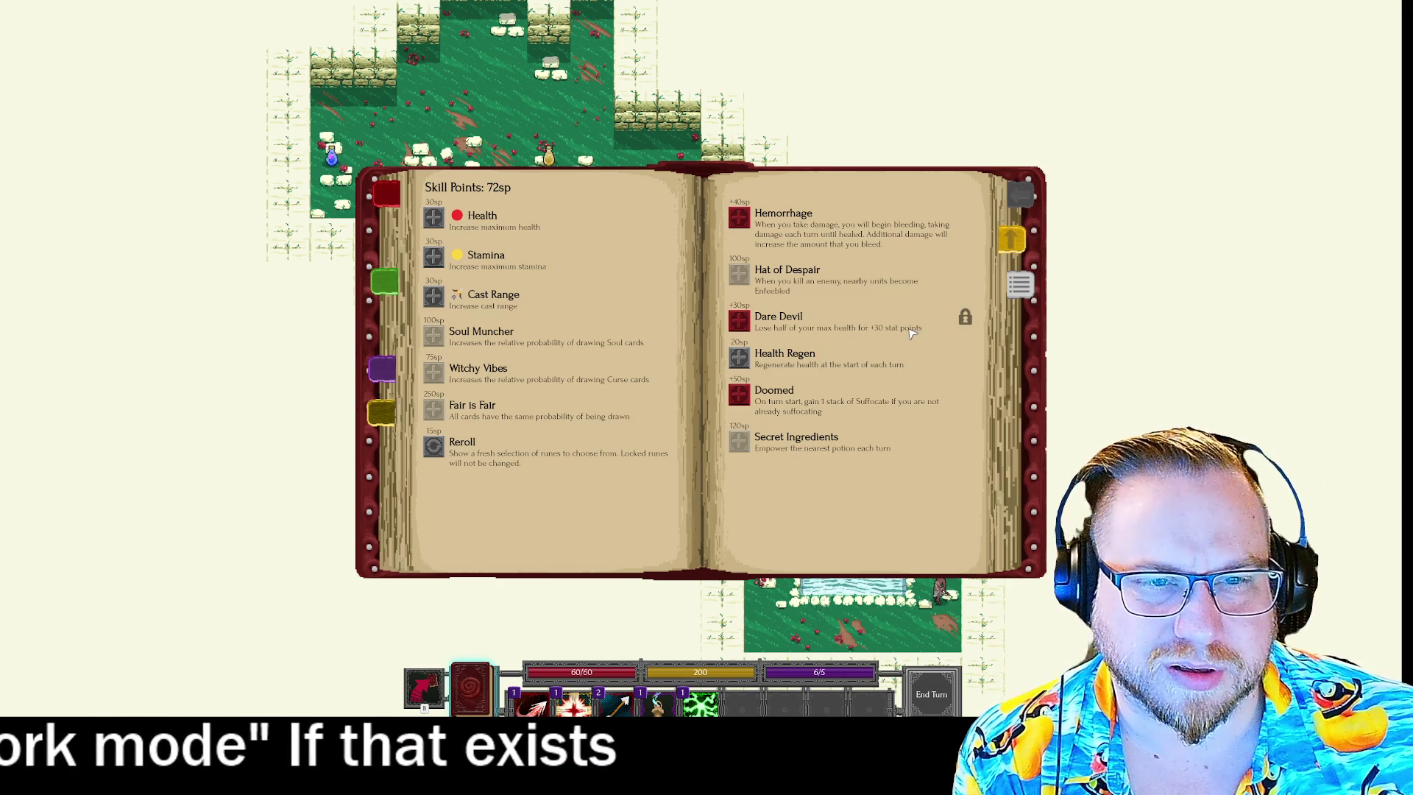
mouse_move(789, 369)
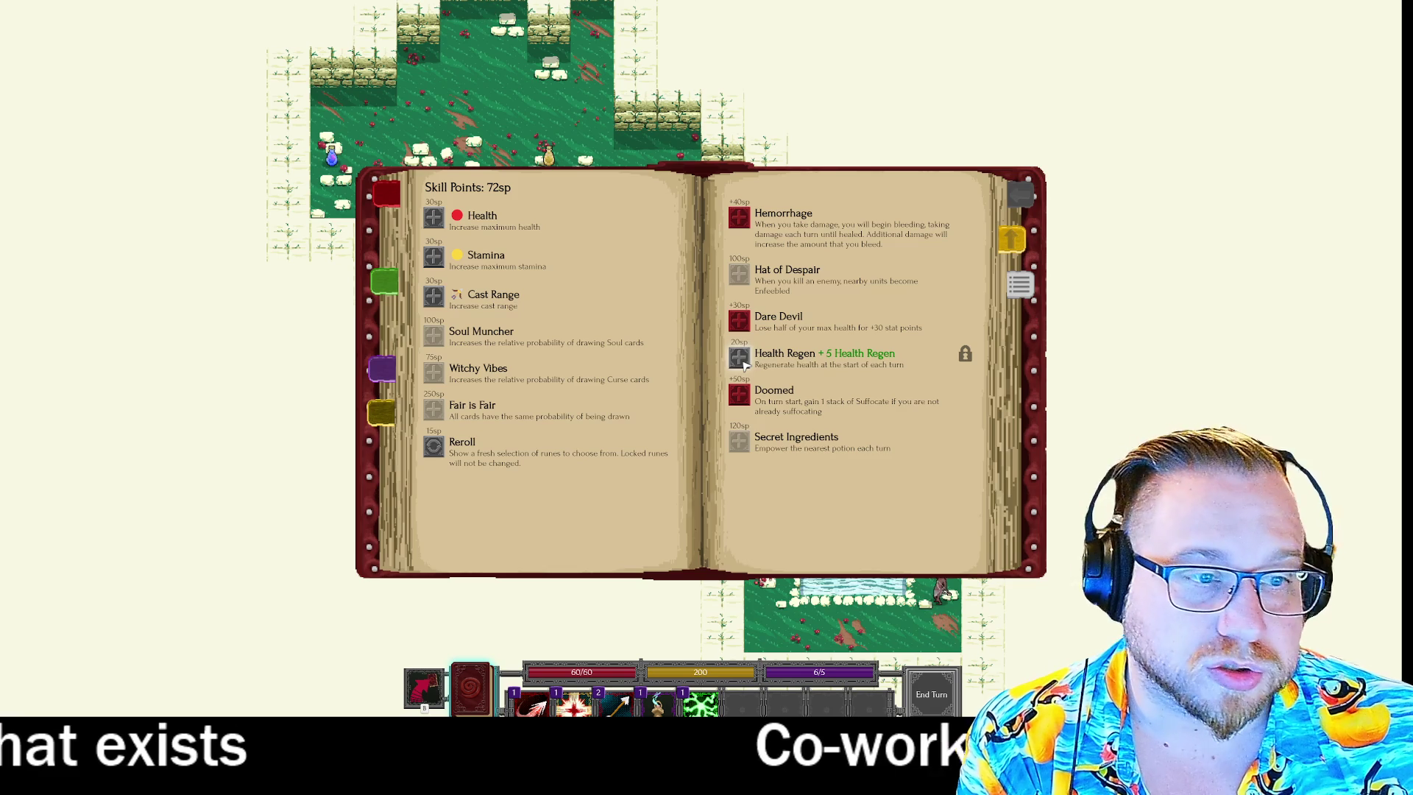
left_click(740, 359)
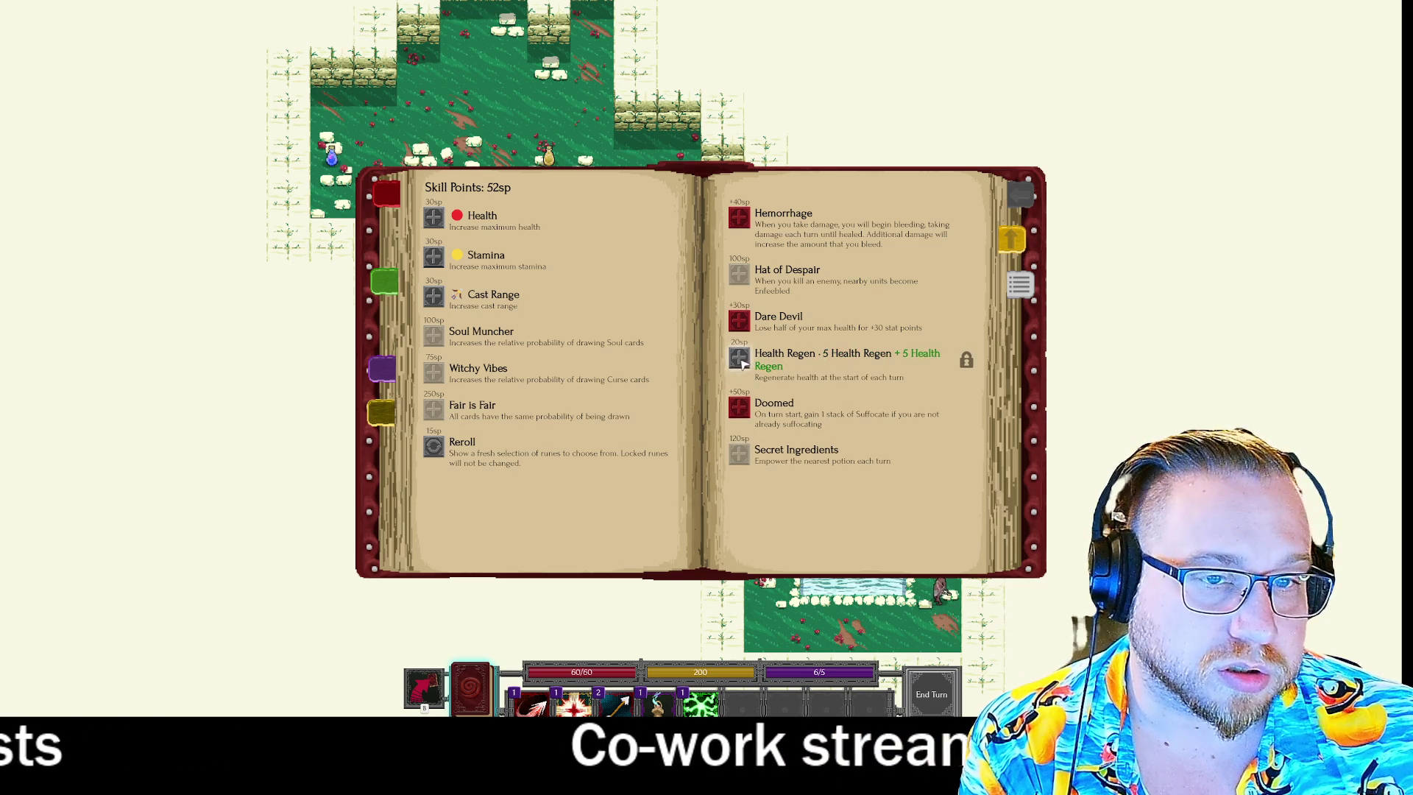
left_click(740, 359)
left_click(740, 359)
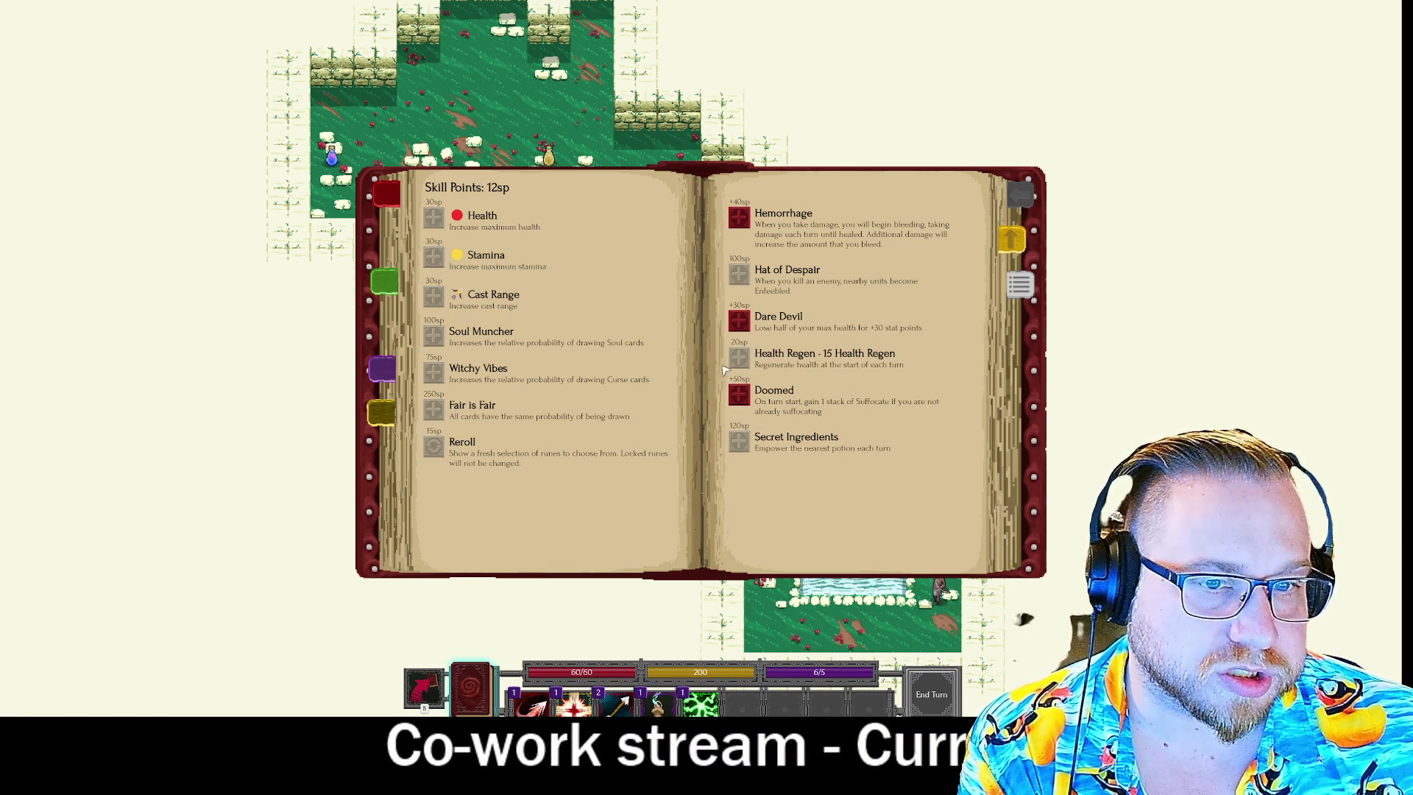
key("Escape")
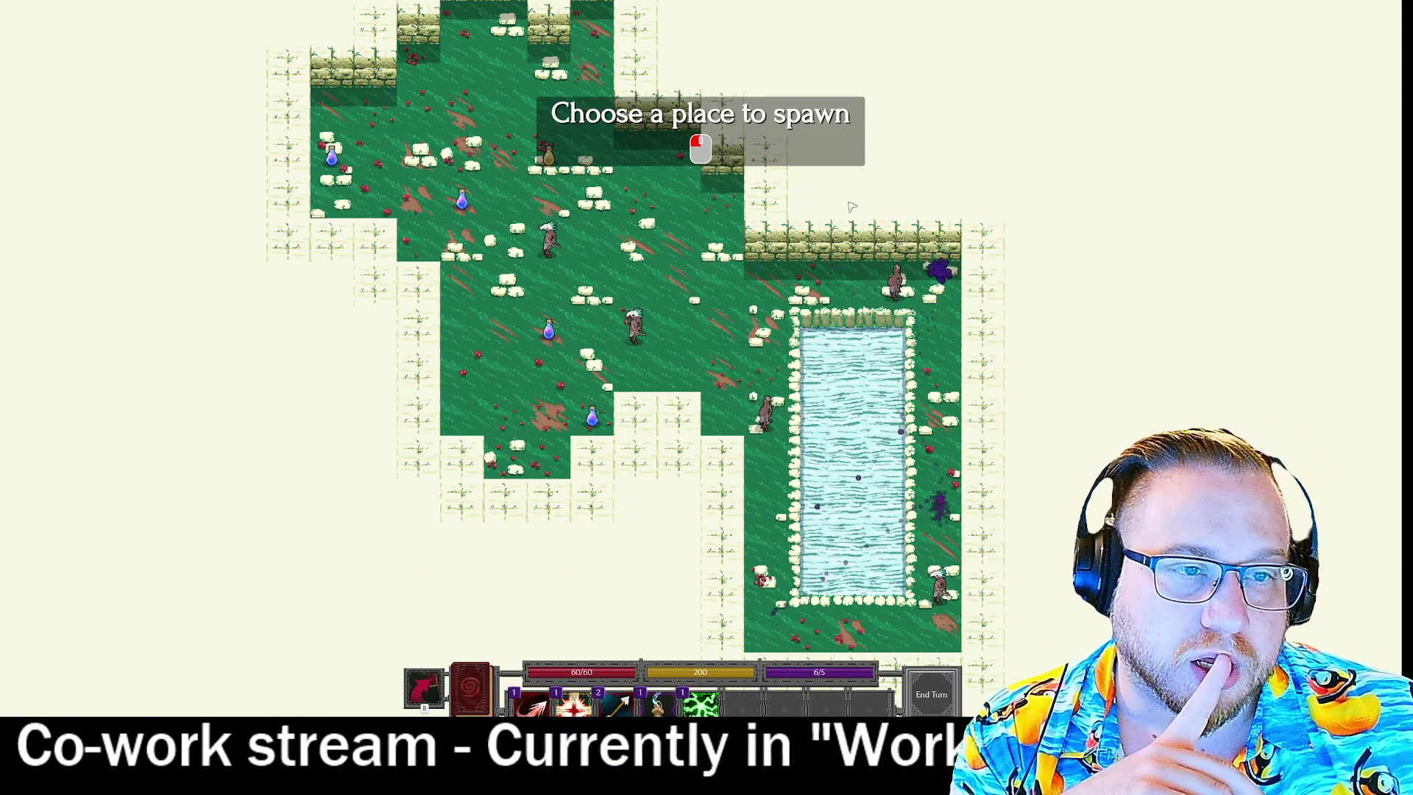
Spawn and move the hero, then fire Connect plus Phantom Arrow through the enemy line.
left_click(462, 193)
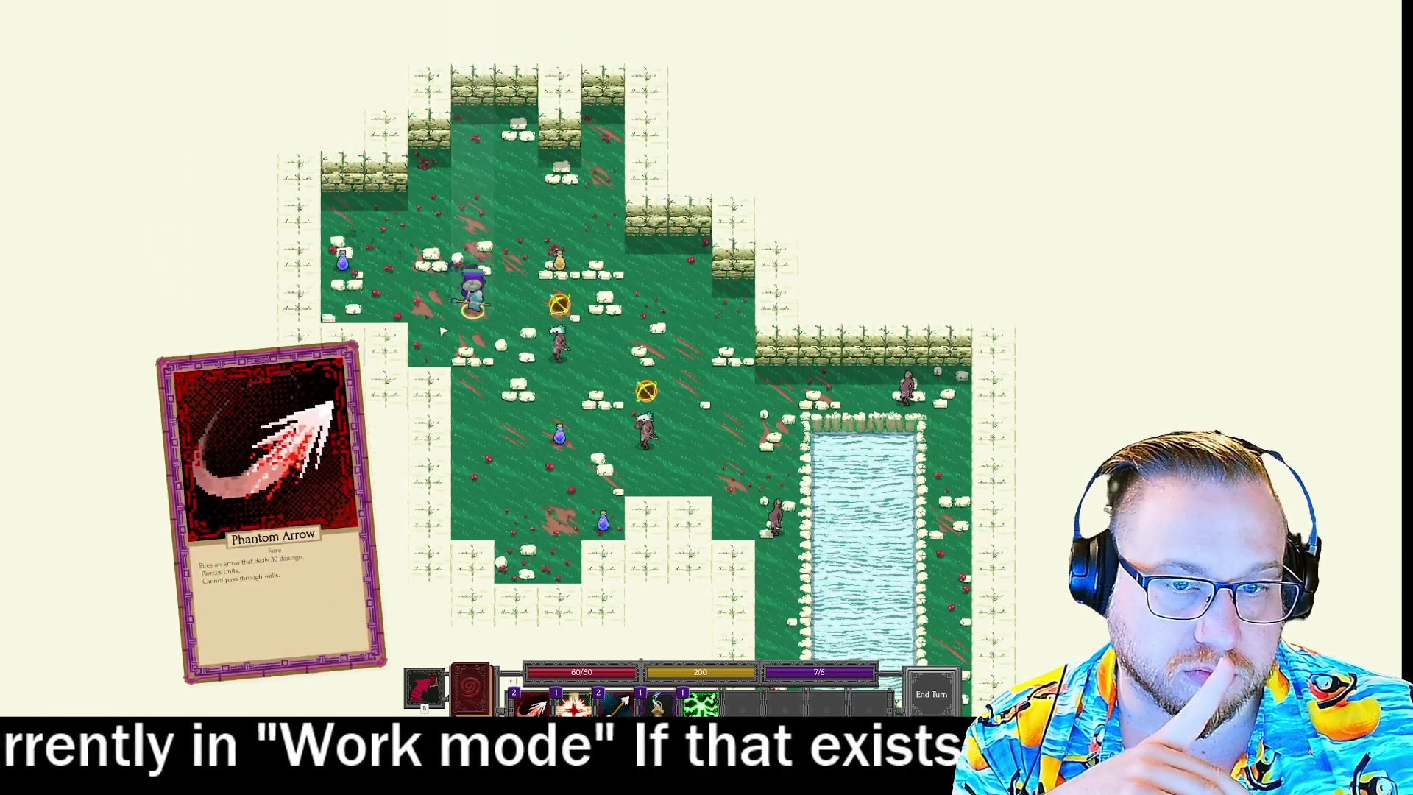
left_click(436, 351)
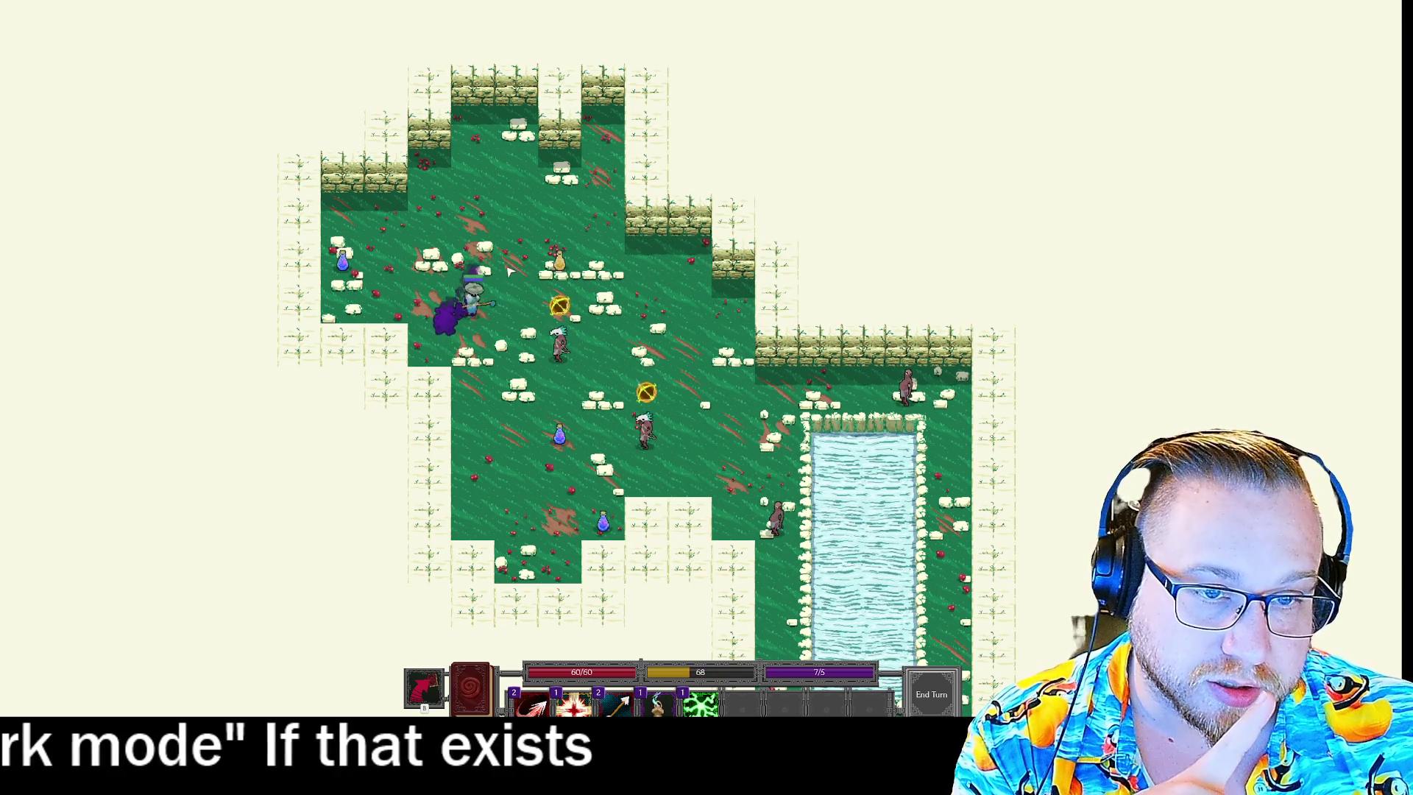
left_click(701, 703)
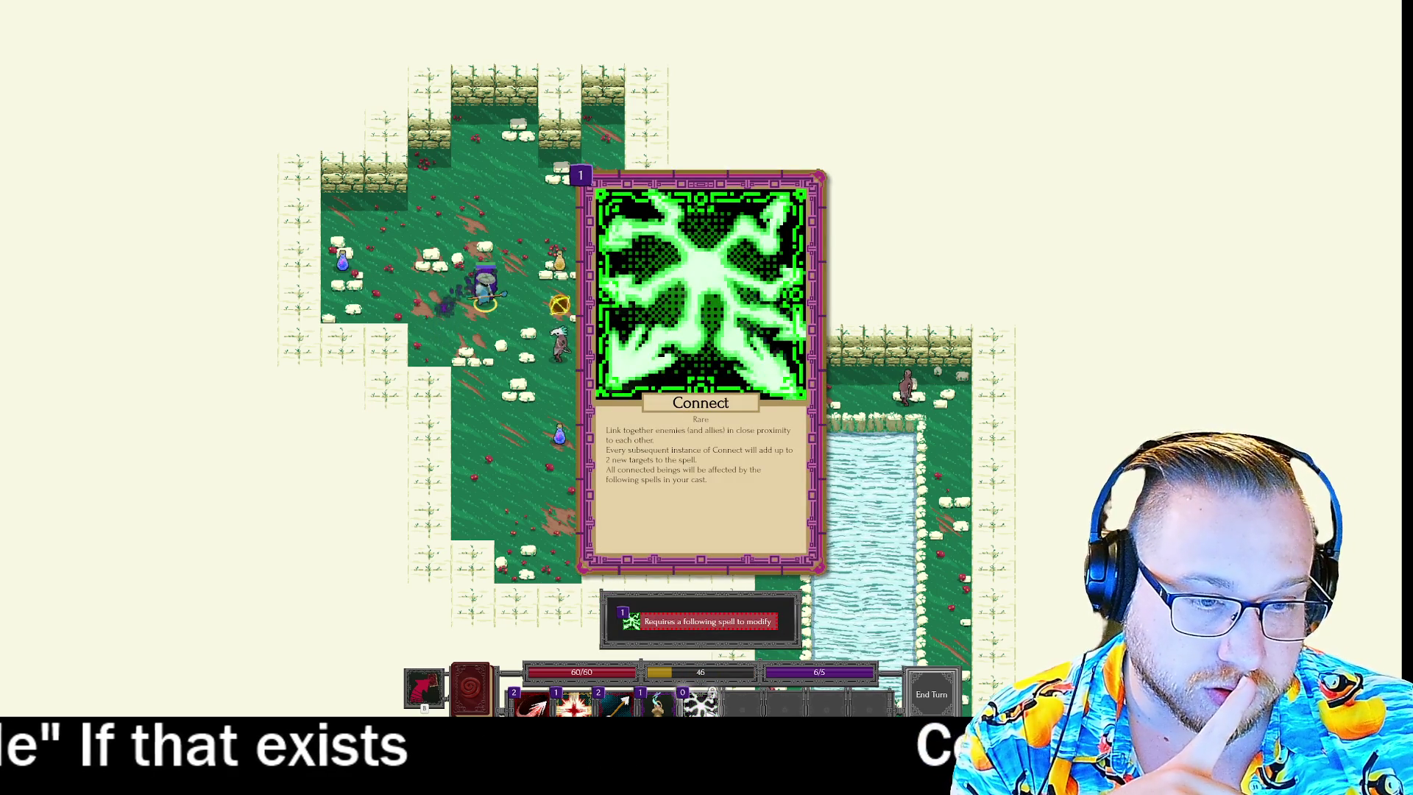
left_click(531, 703)
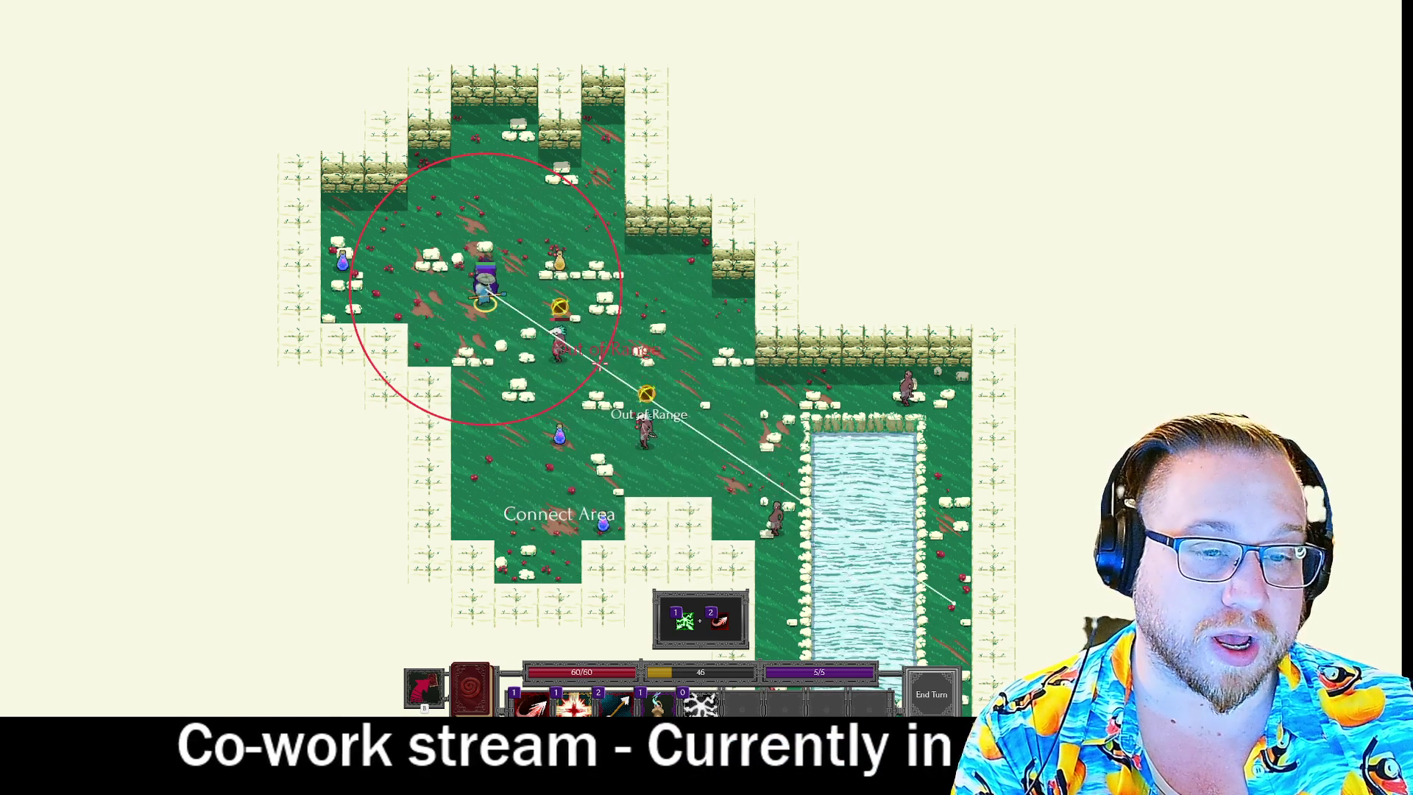
left_click(559, 355)
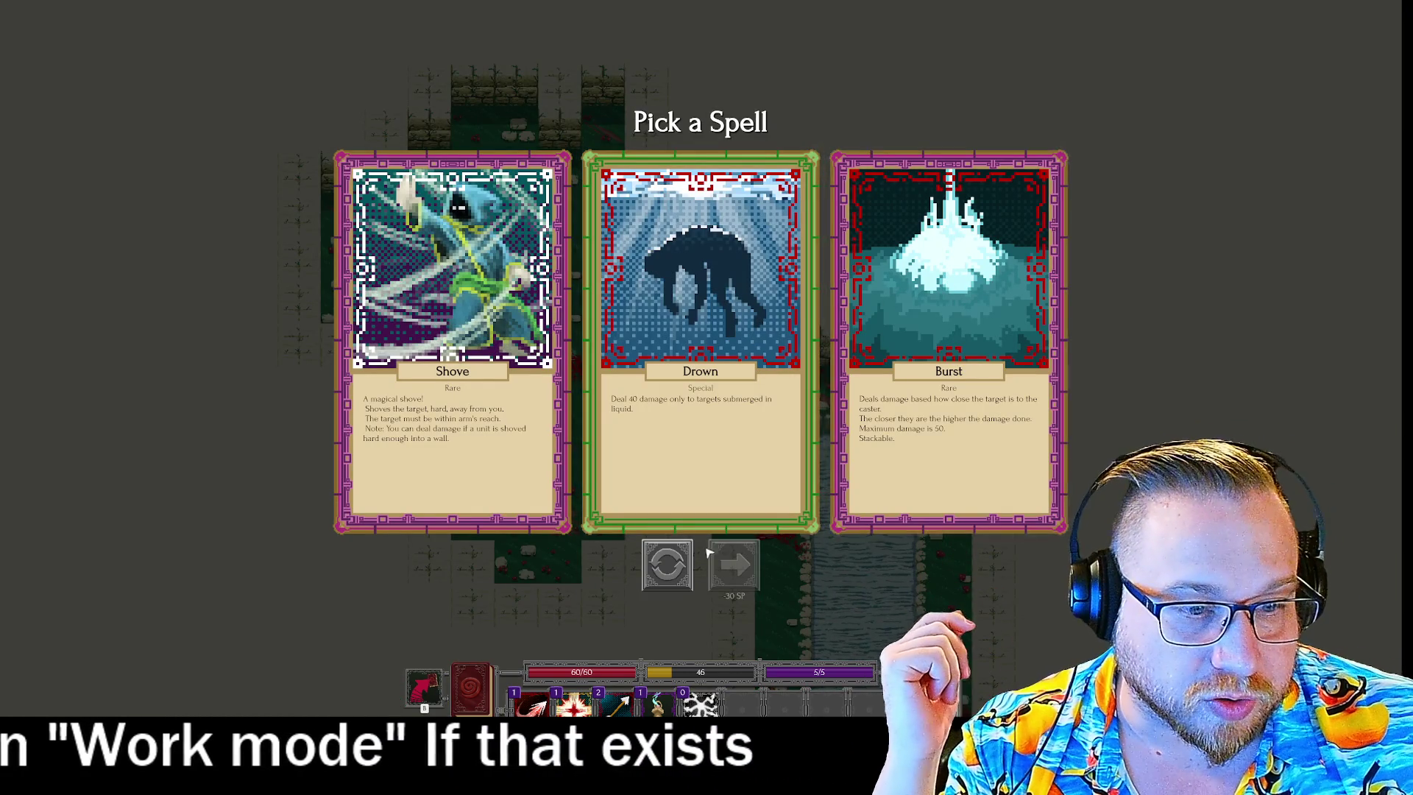
Take Burst, step left, and shoot two Arrows at the enemy by the pool.
left_click(947, 285)
key("a")
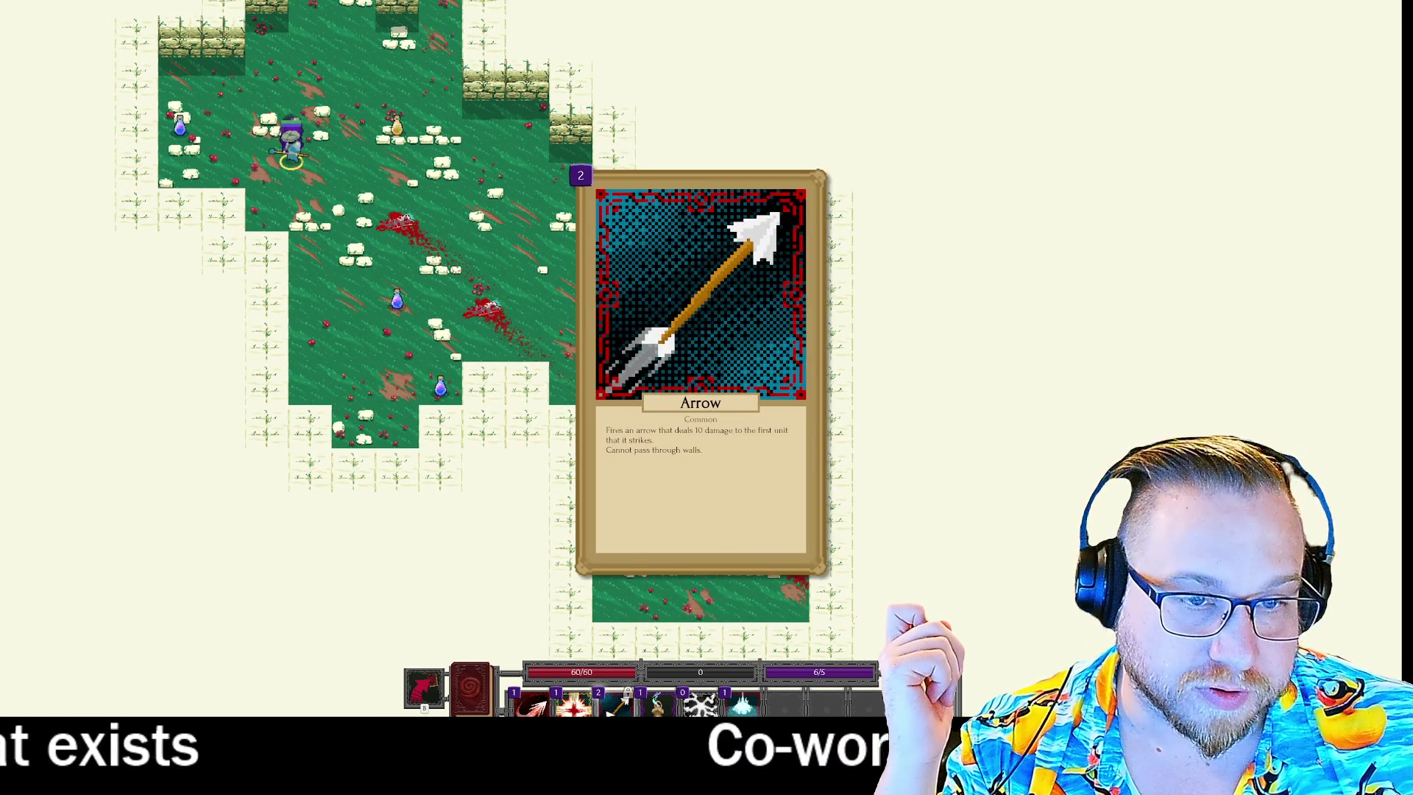
left_click(622, 698)
left_click(787, 545)
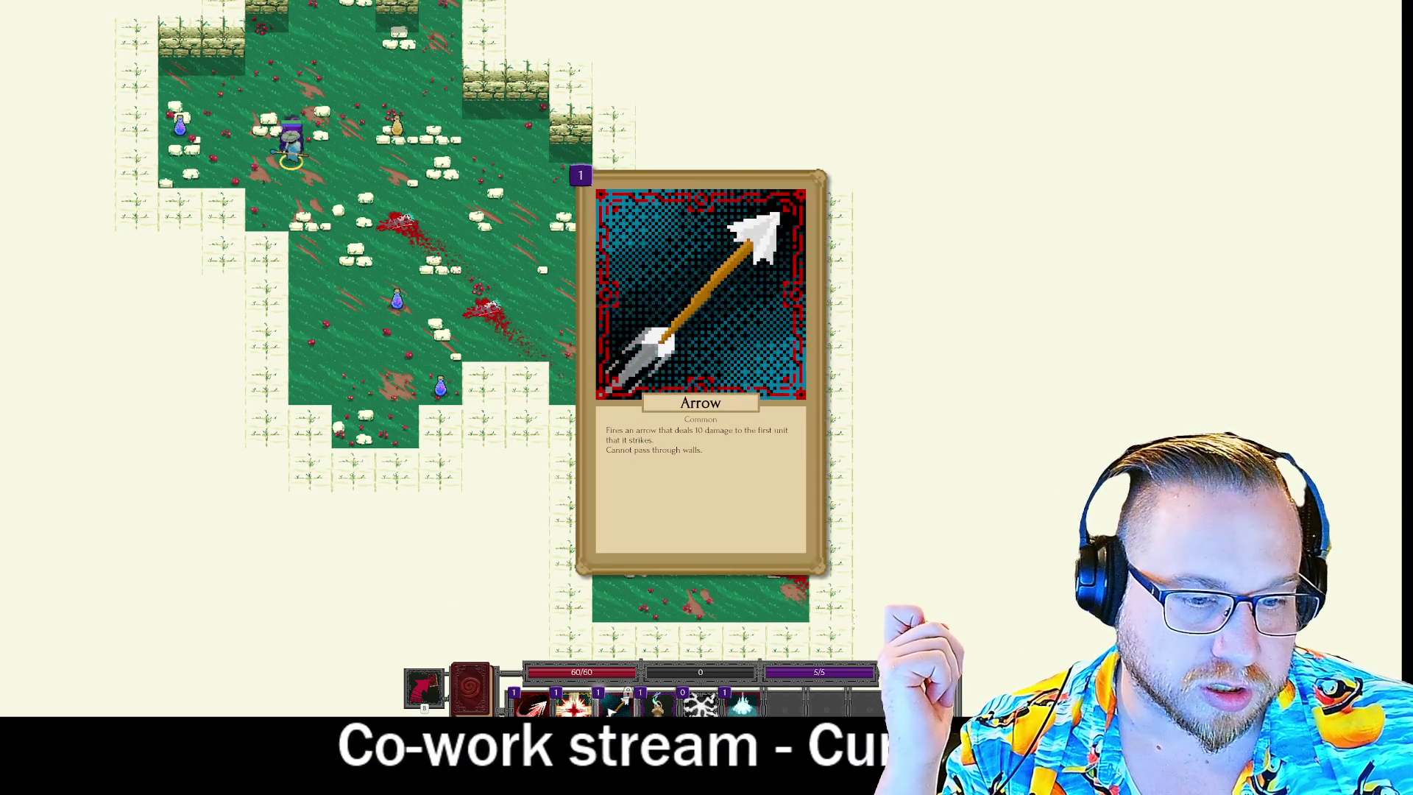
Kill the upper enemy with Arrow plus Phantom Arrow, then enter the portal.
left_click(621, 699)
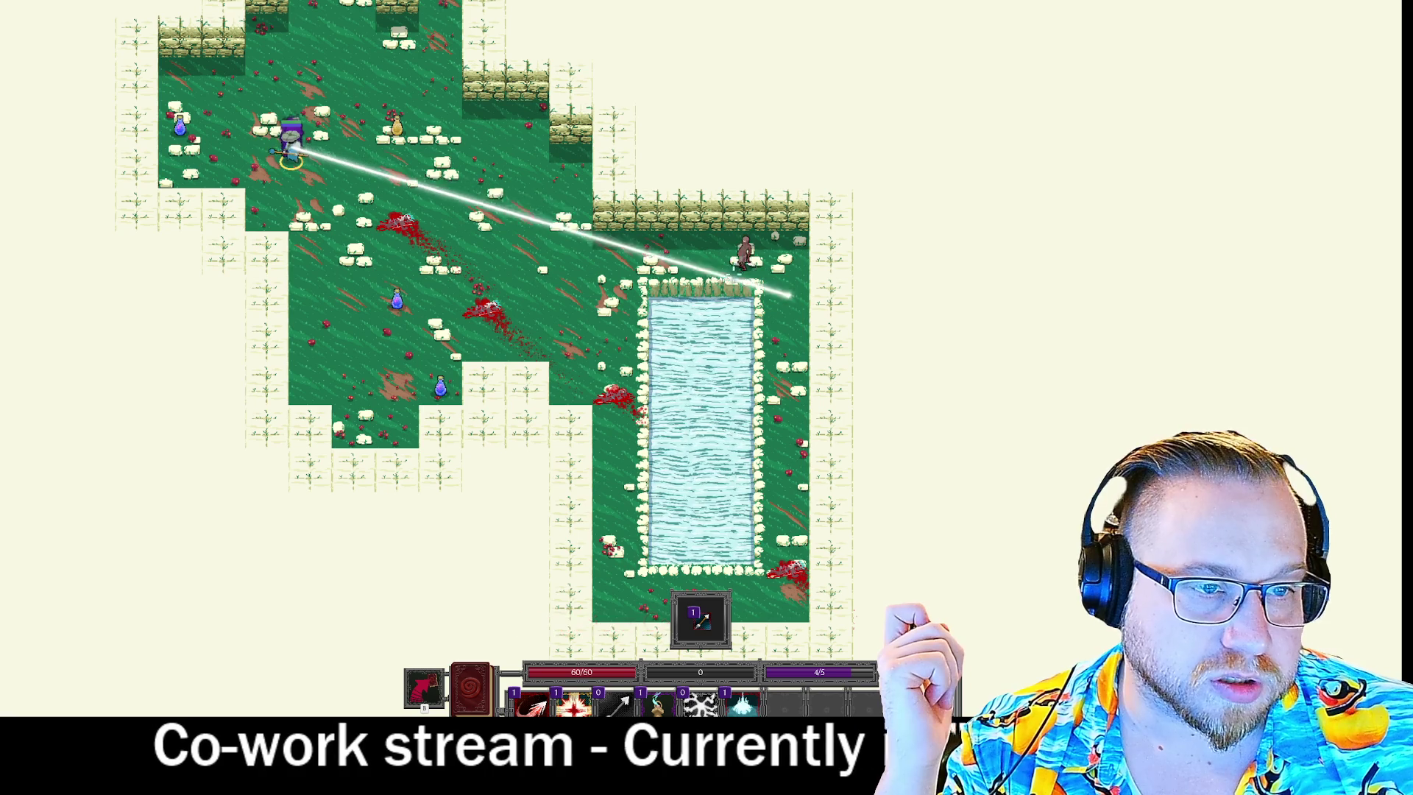
left_click(432, 387)
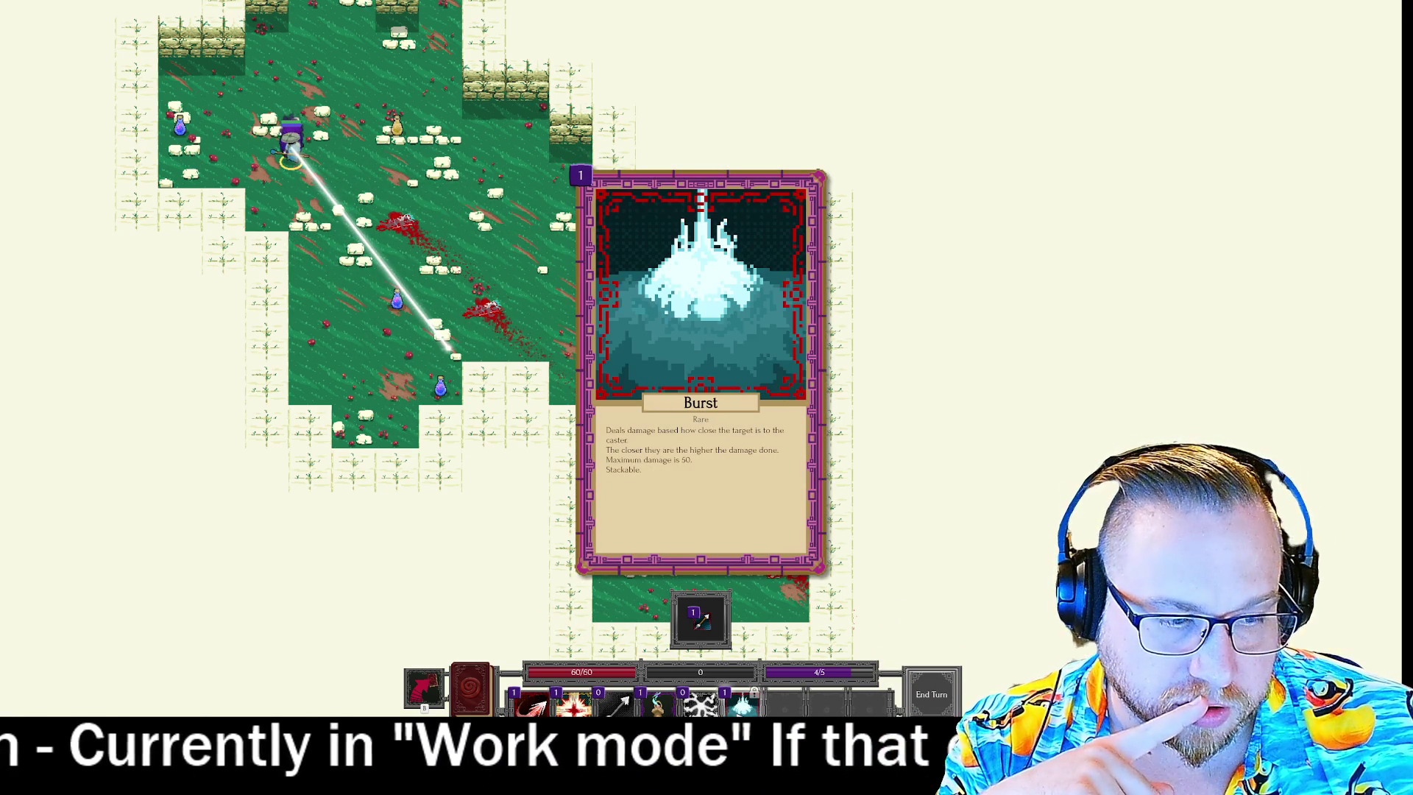
left_click(454, 356)
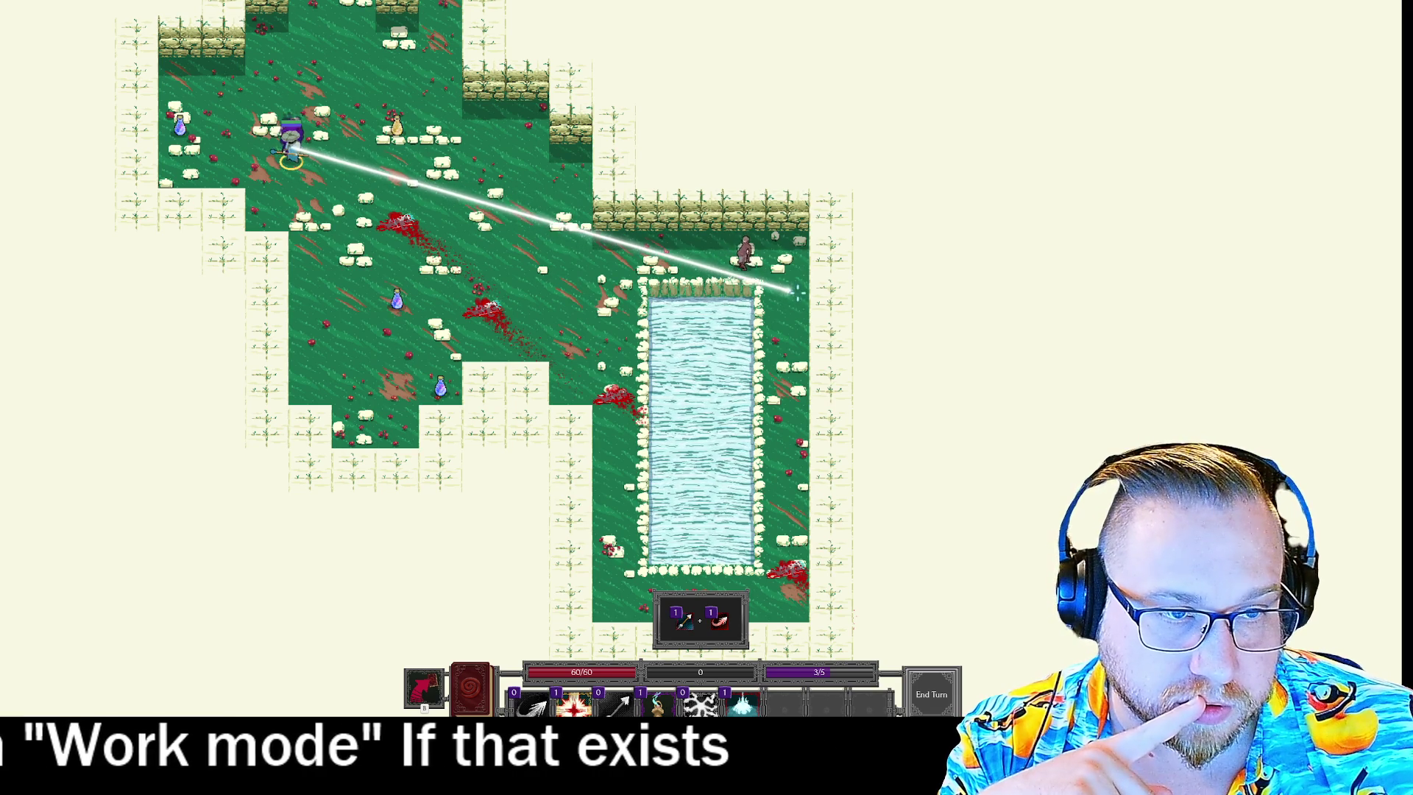
left_click(718, 268)
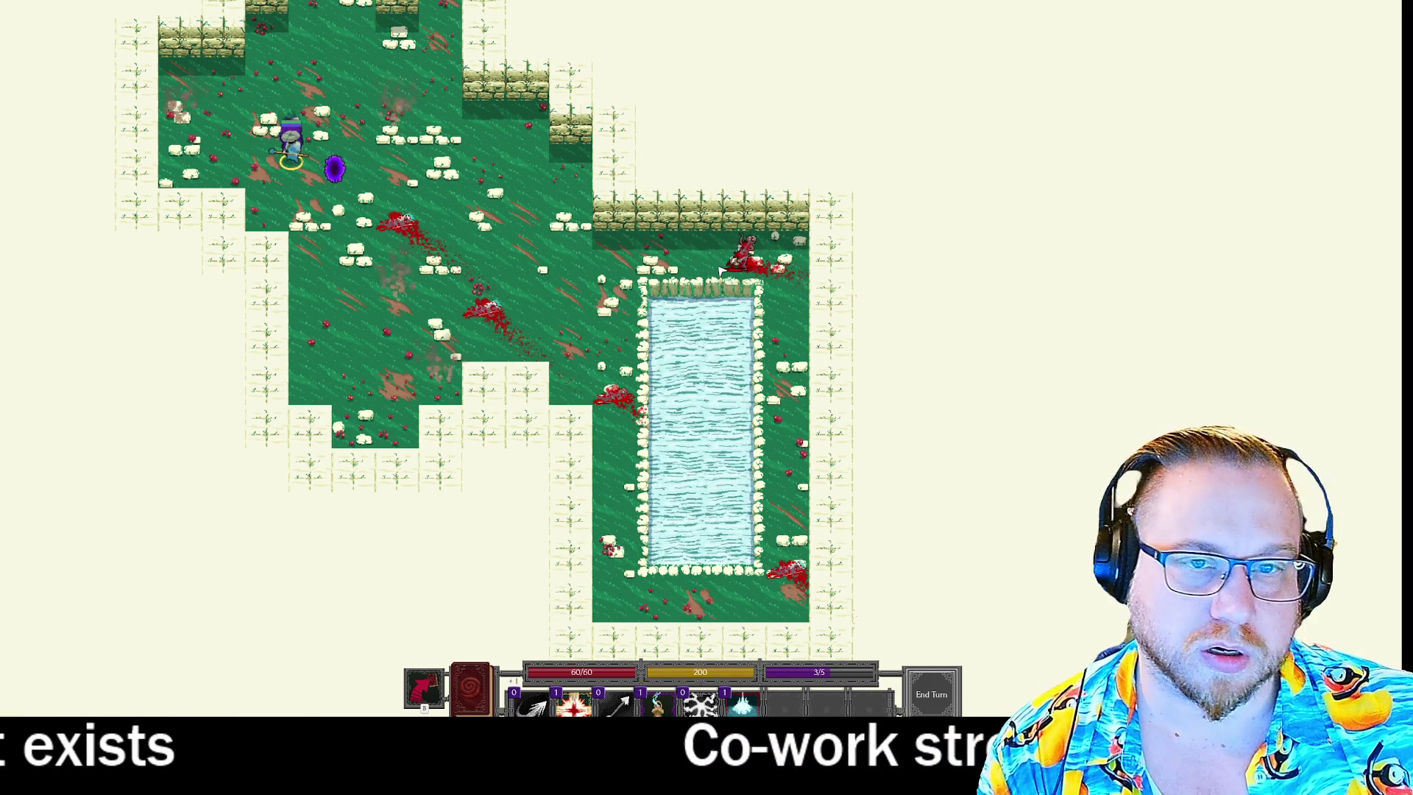
left_click(335, 181)
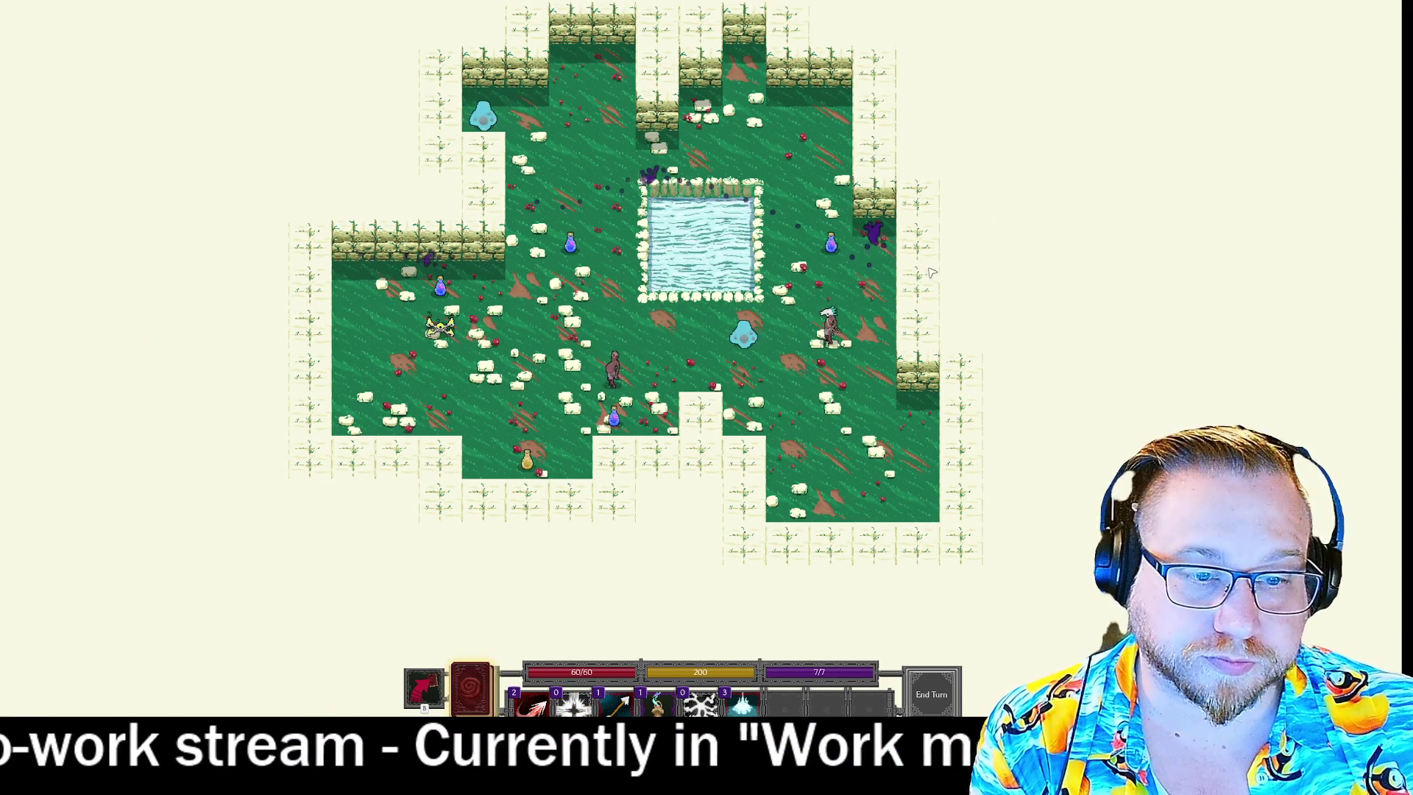
Grab both potions, fire two Phantom Arrows through the enemies, and open the skill book.
left_click(441, 292)
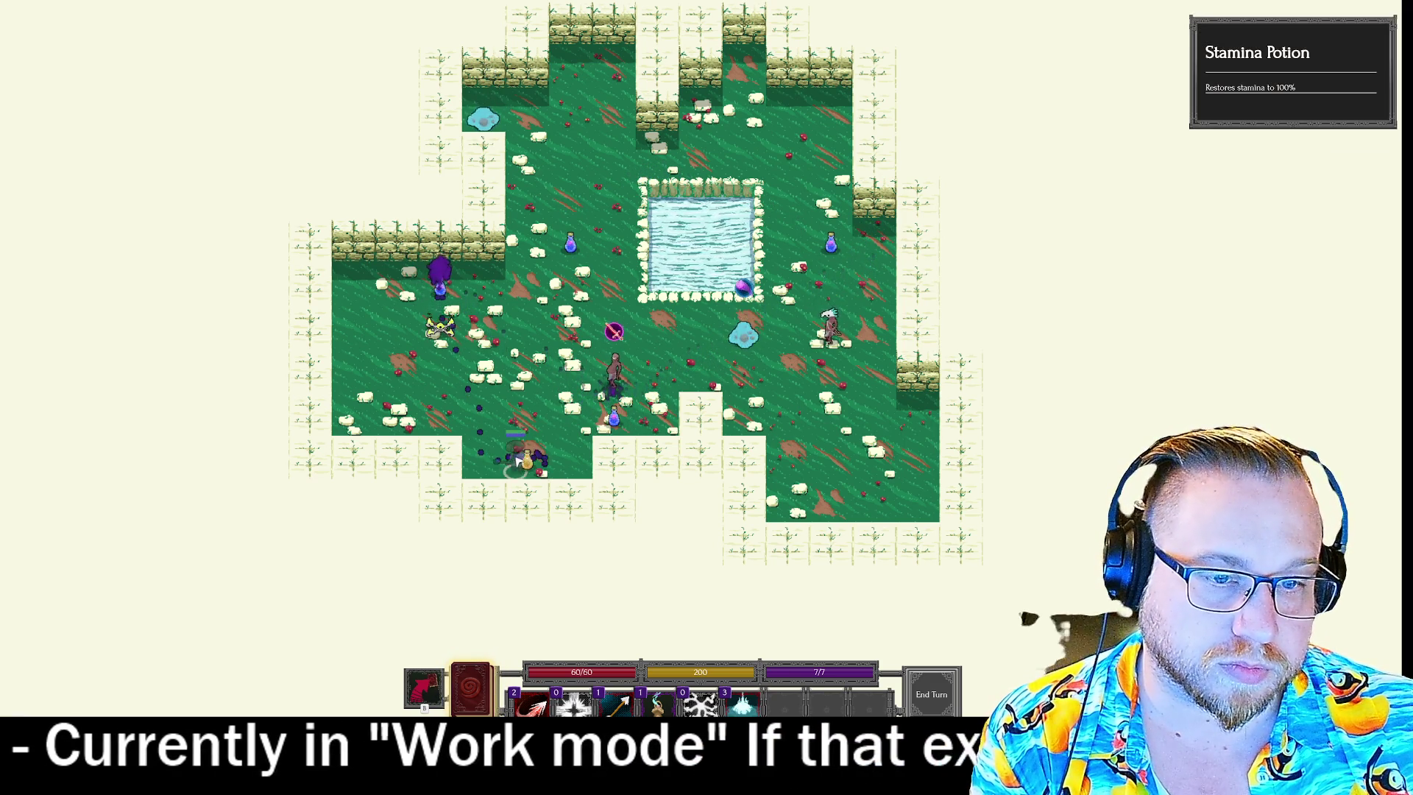
left_click(613, 418)
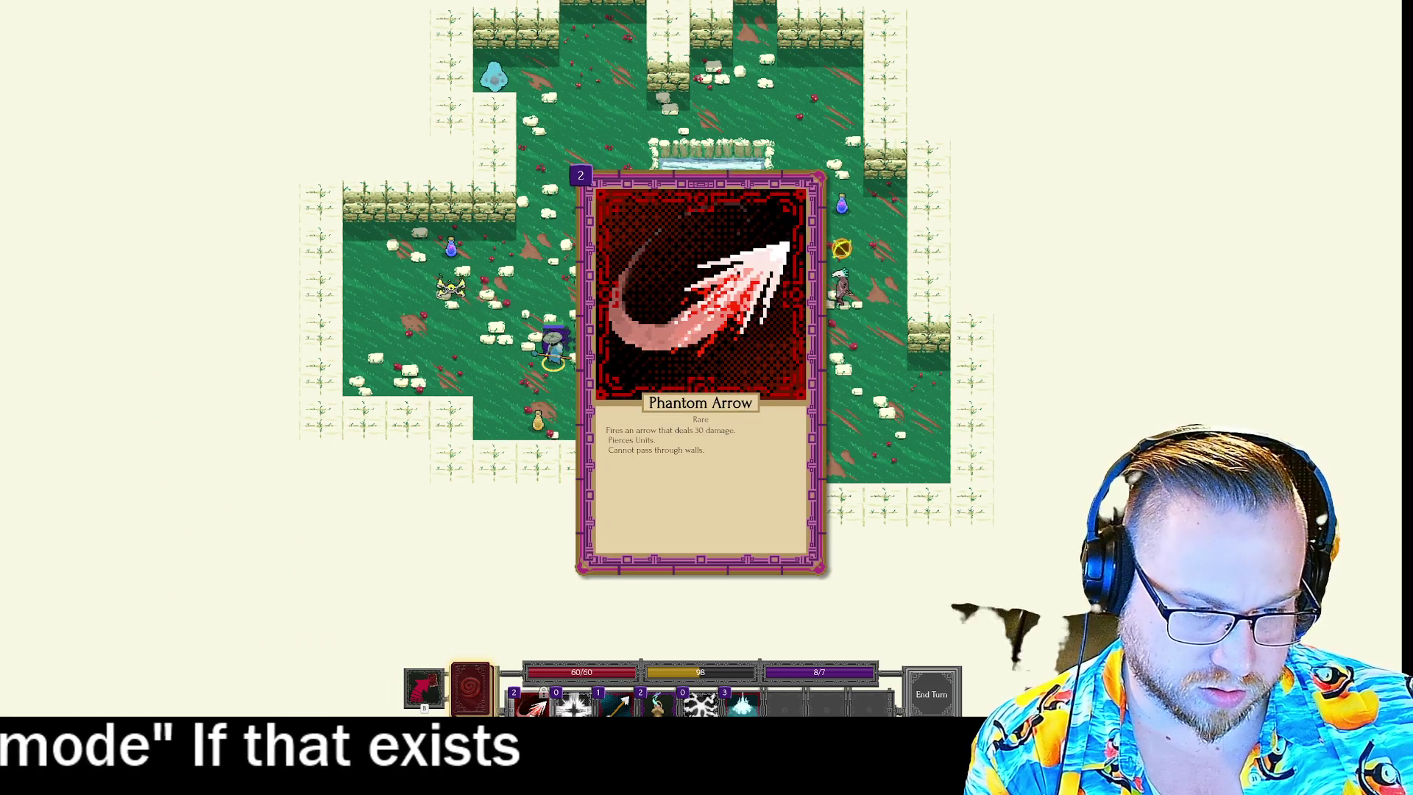
key("1")
key("3")
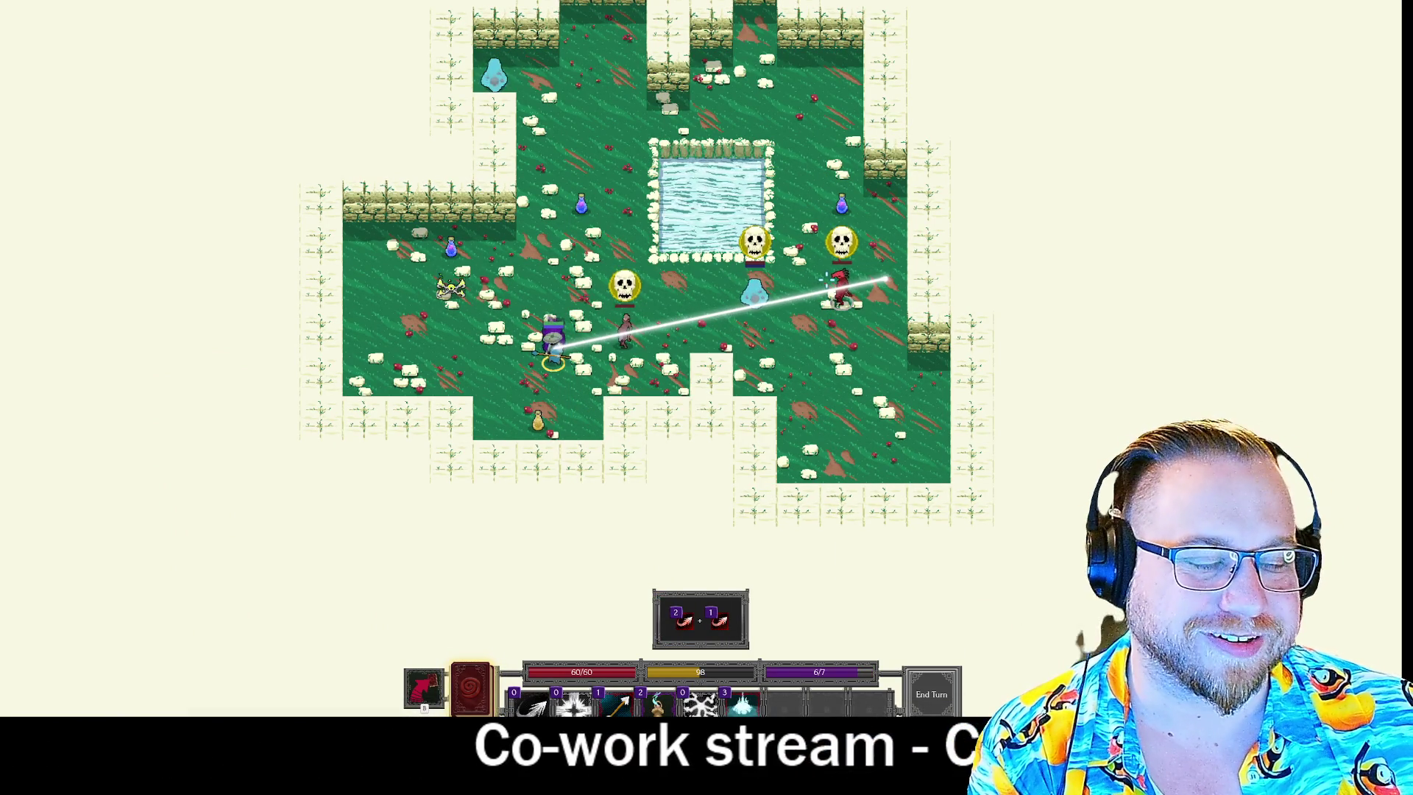
left_click(826, 278)
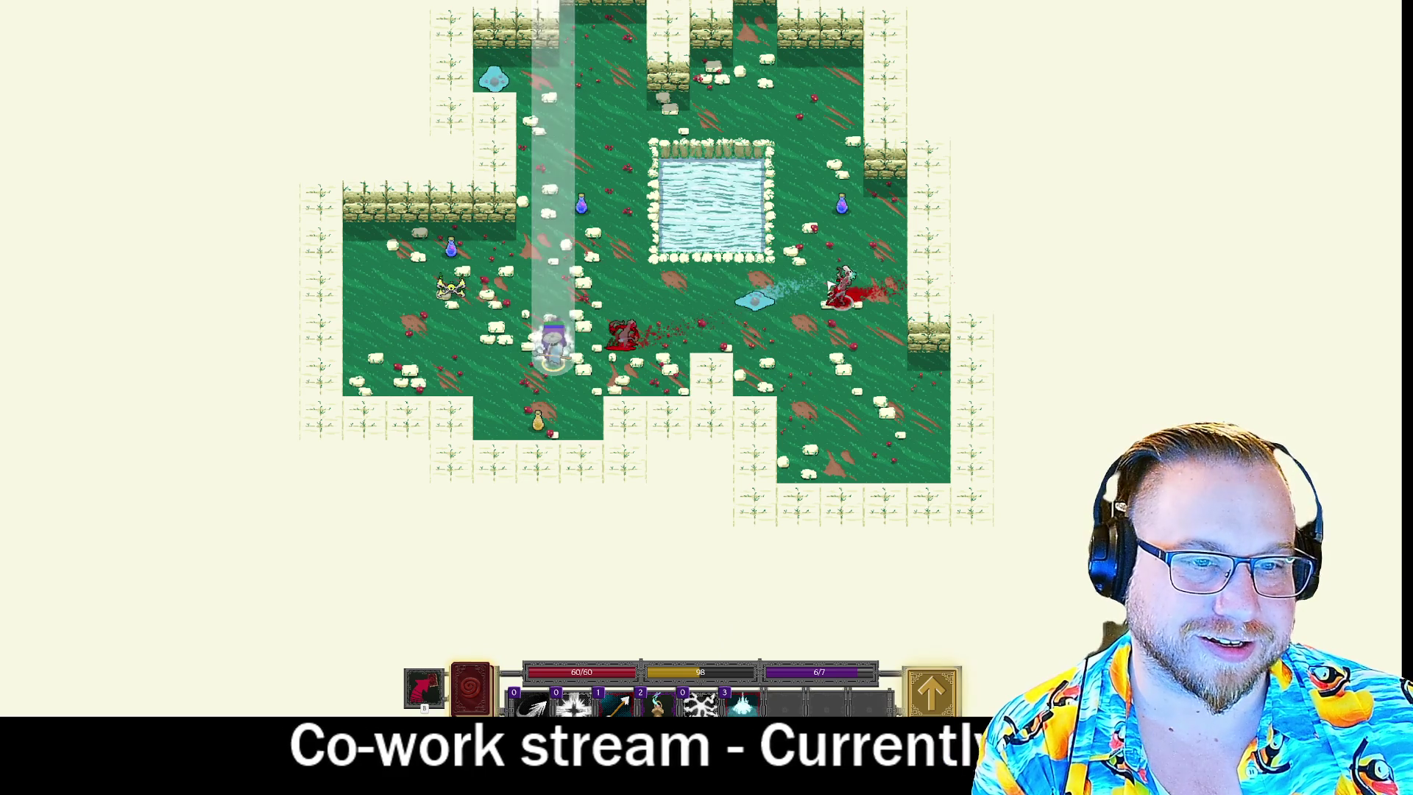
left_click(473, 698)
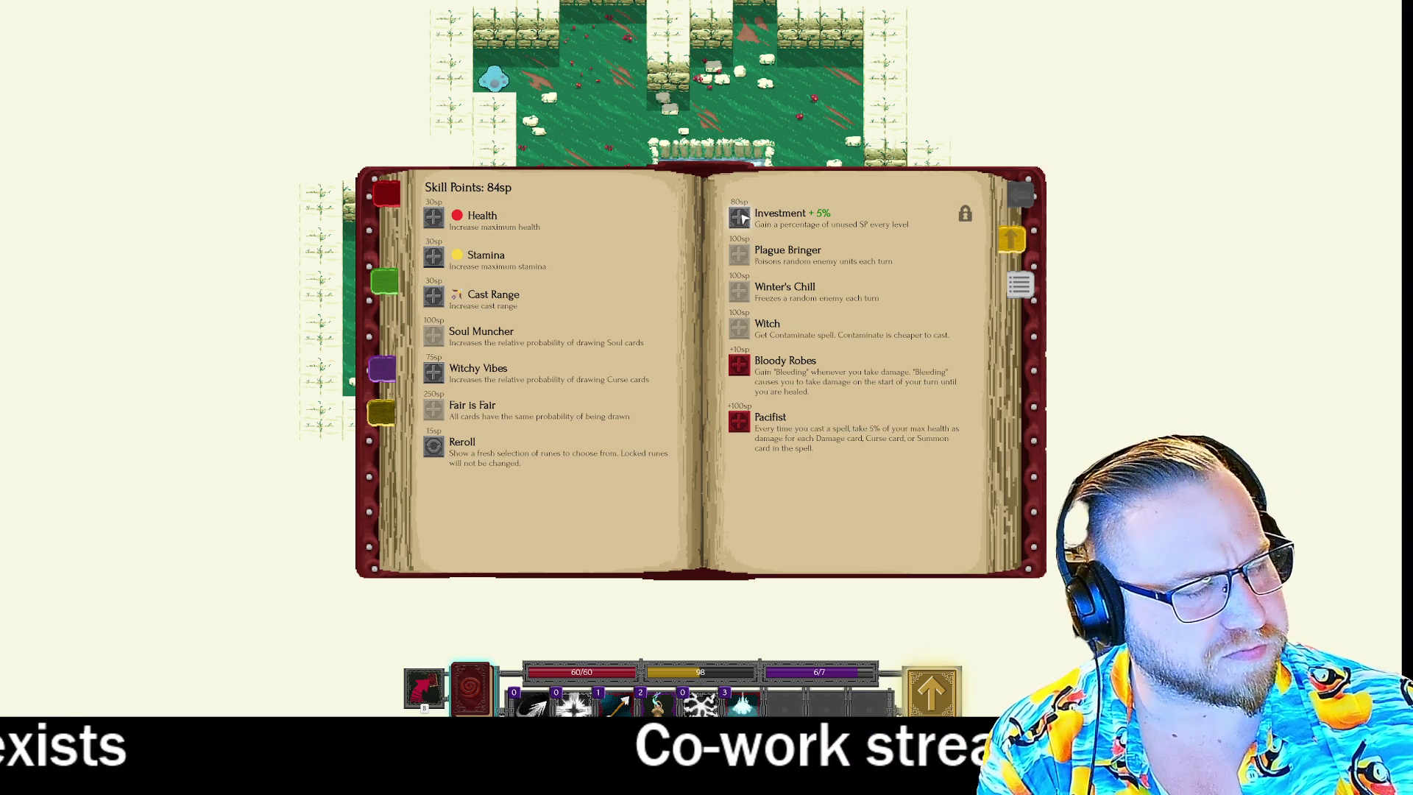
Spend 60 skill points on two 30sp upgrades and close the skill book.
left_click(434, 258)
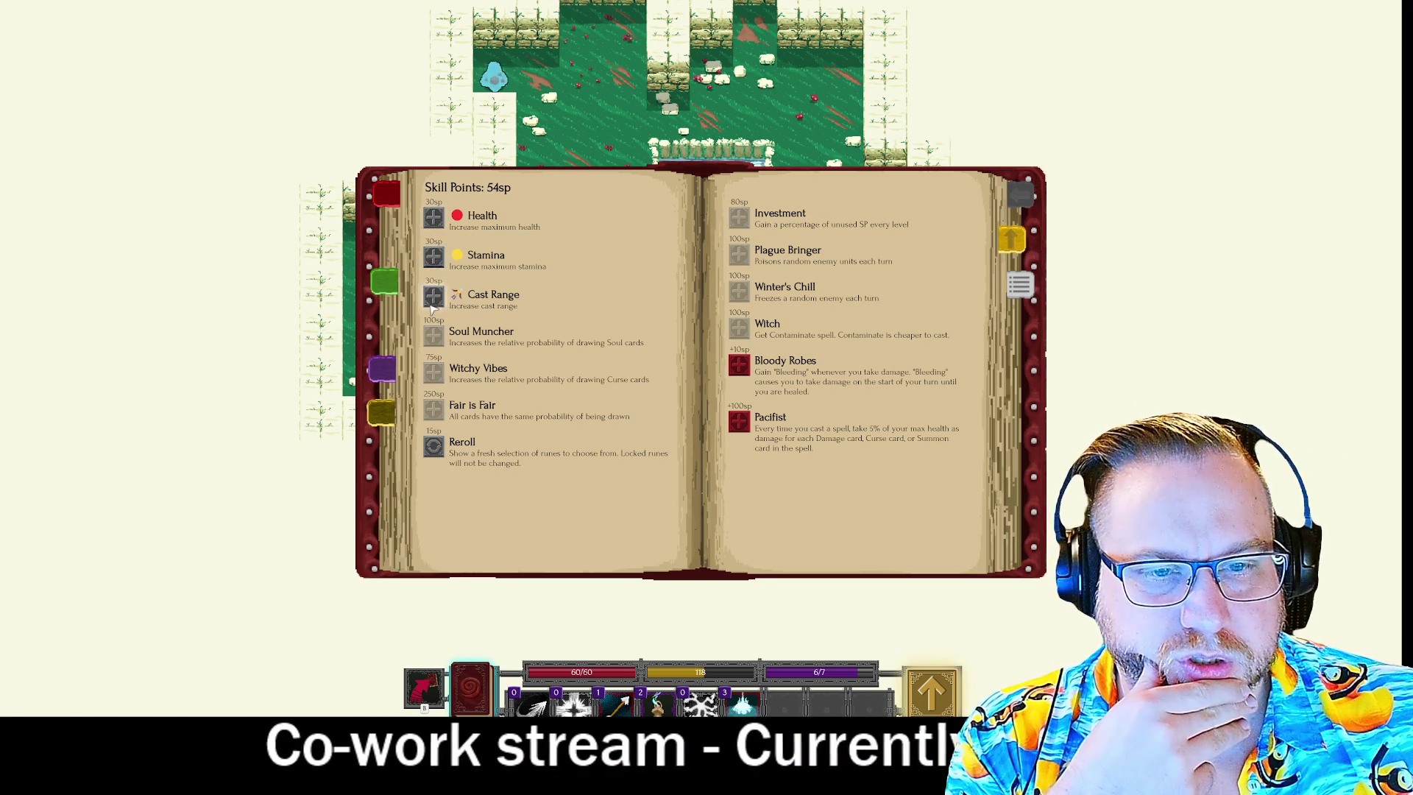
left_click(433, 258)
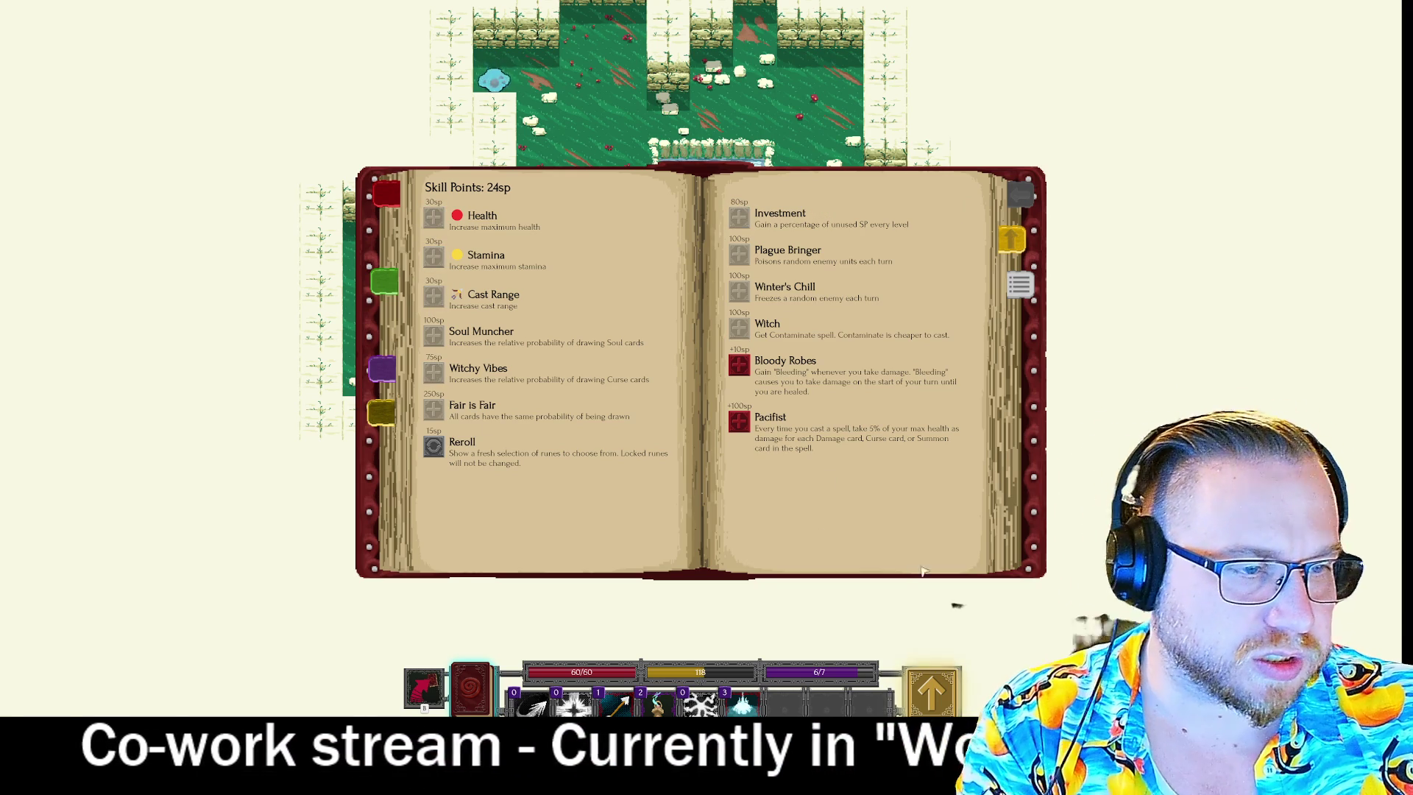
left_click(930, 686)
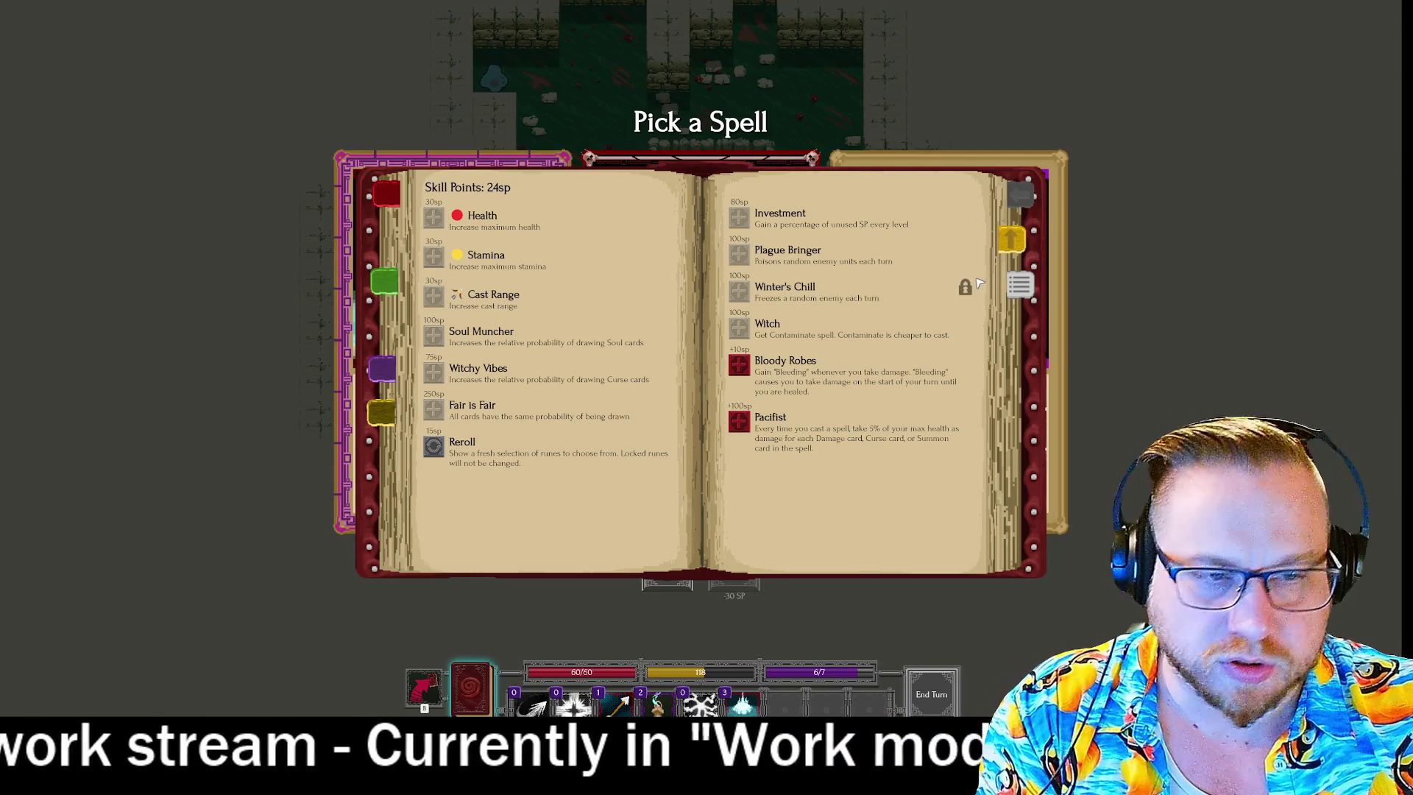
left_click(978, 282)
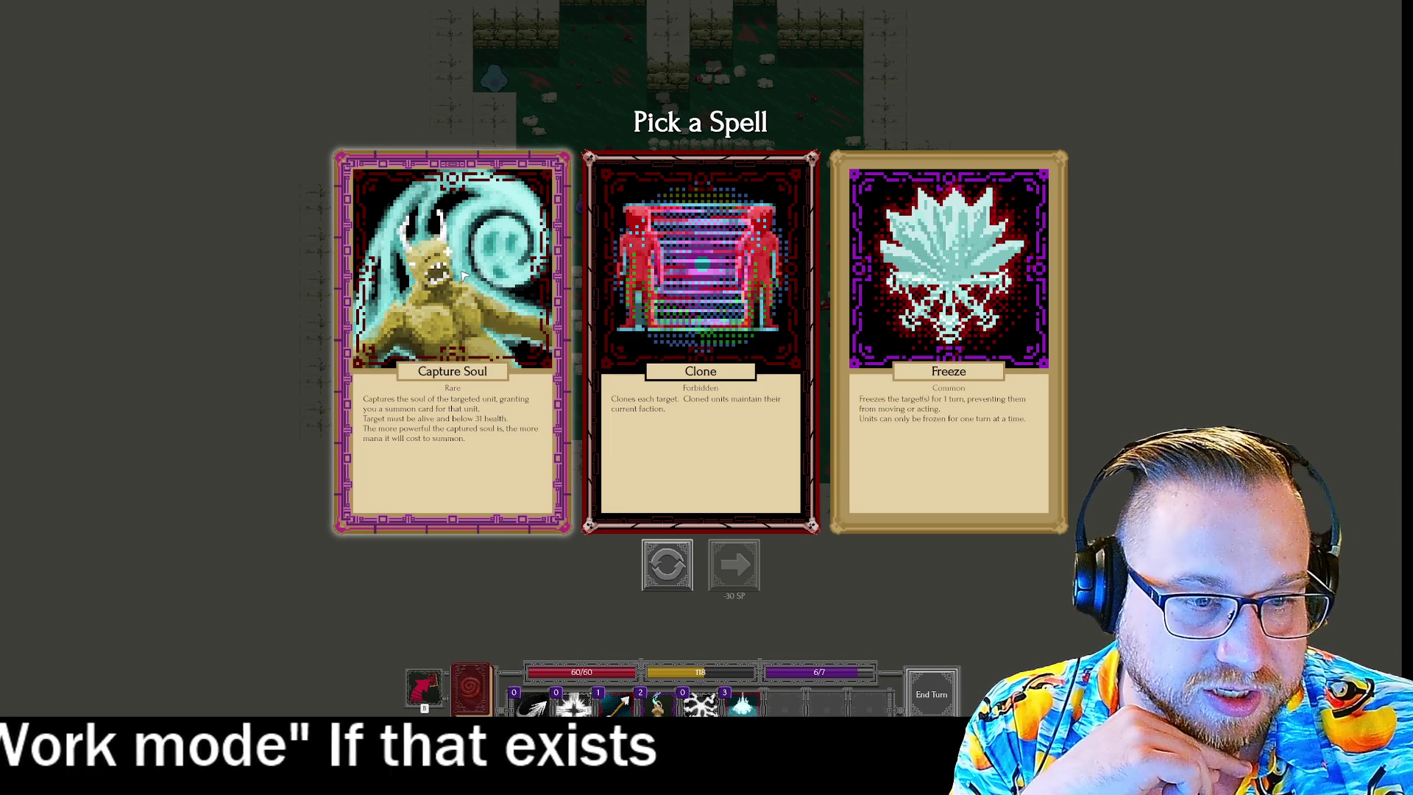
Reroll the spell offer, take the new spell, and move the wizard up with an arrow readied.
left_click(671, 568)
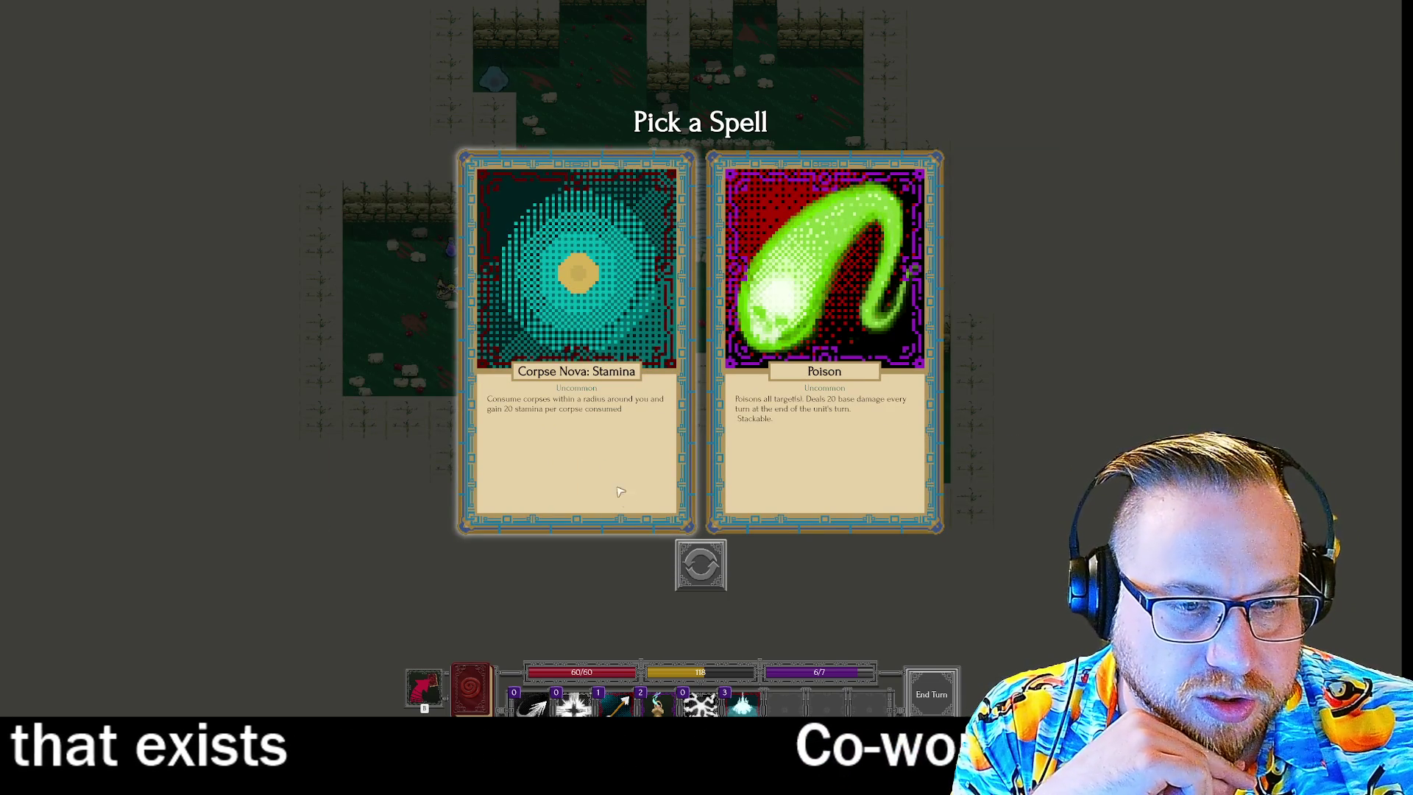
left_click(708, 571)
left_click(719, 327)
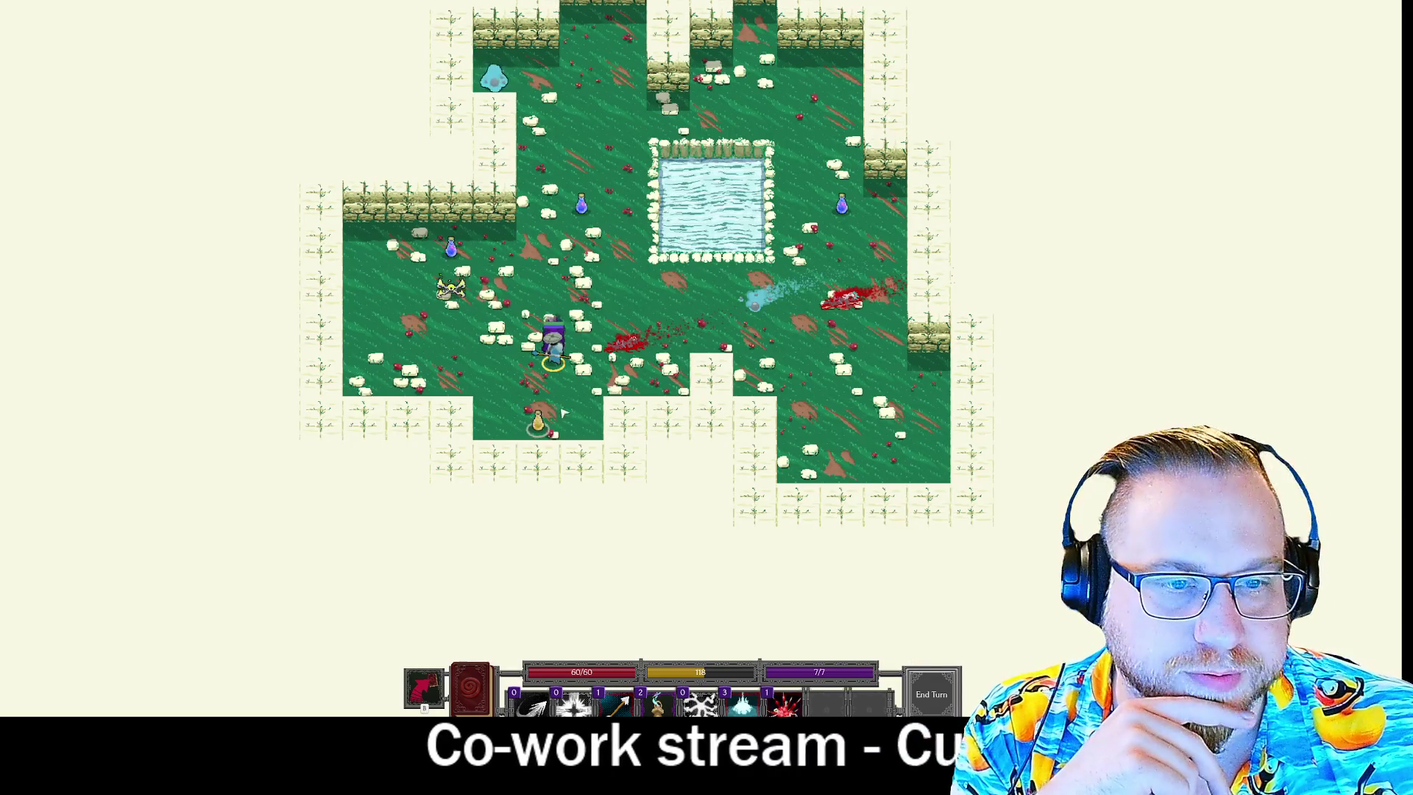
left_click(550, 261)
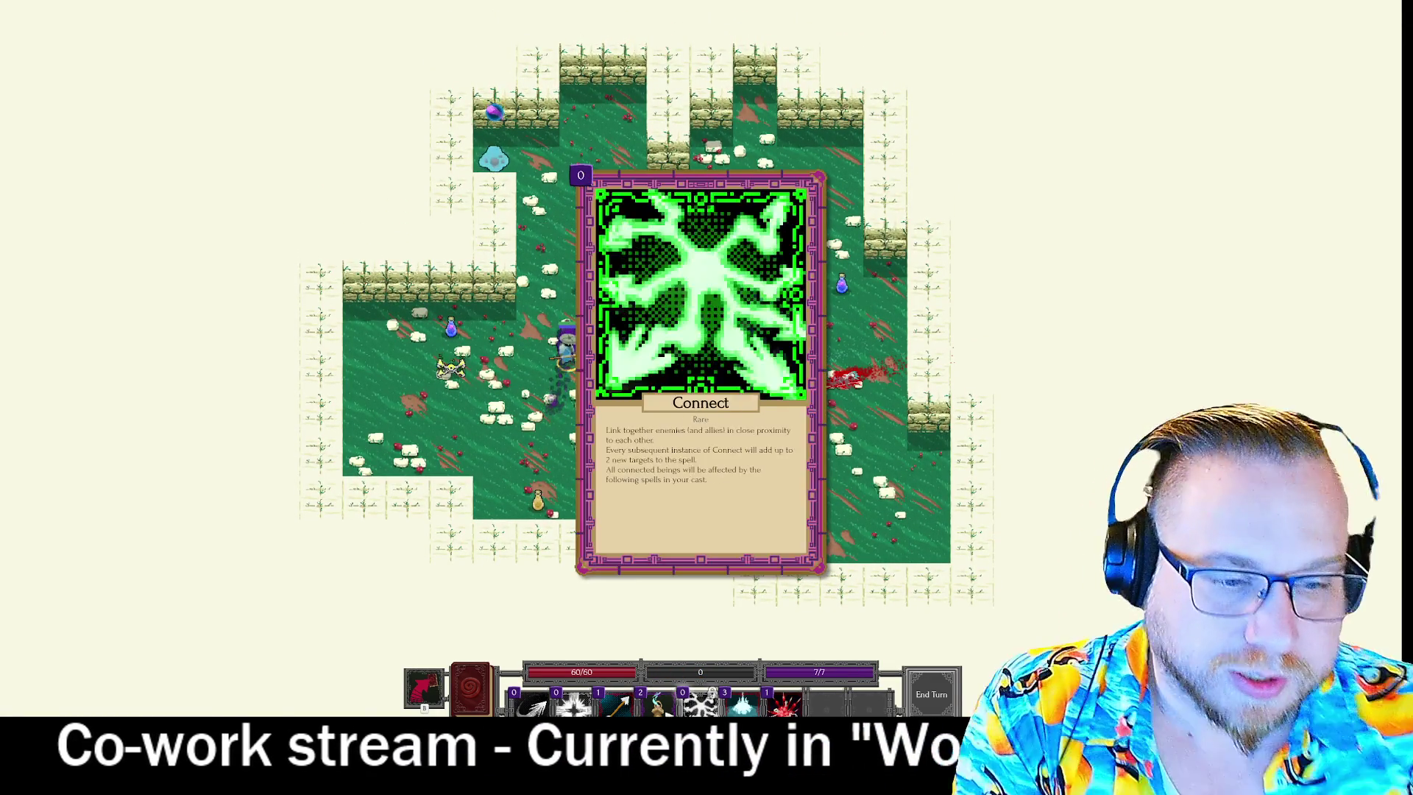
left_click(627, 693)
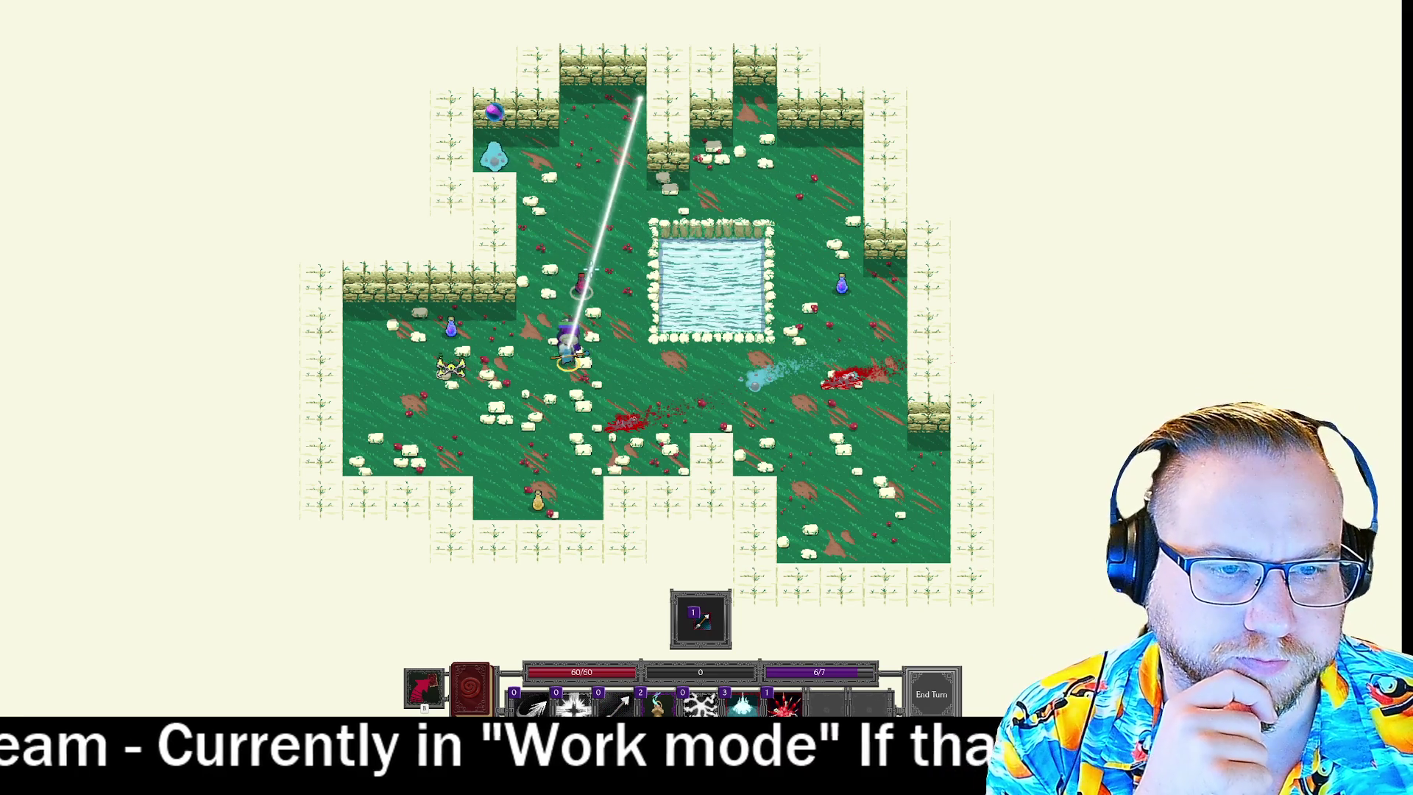
Walk toward the pond, curse the top-left enemy with Suffocate, and advance to Level 4.
key("Escape")
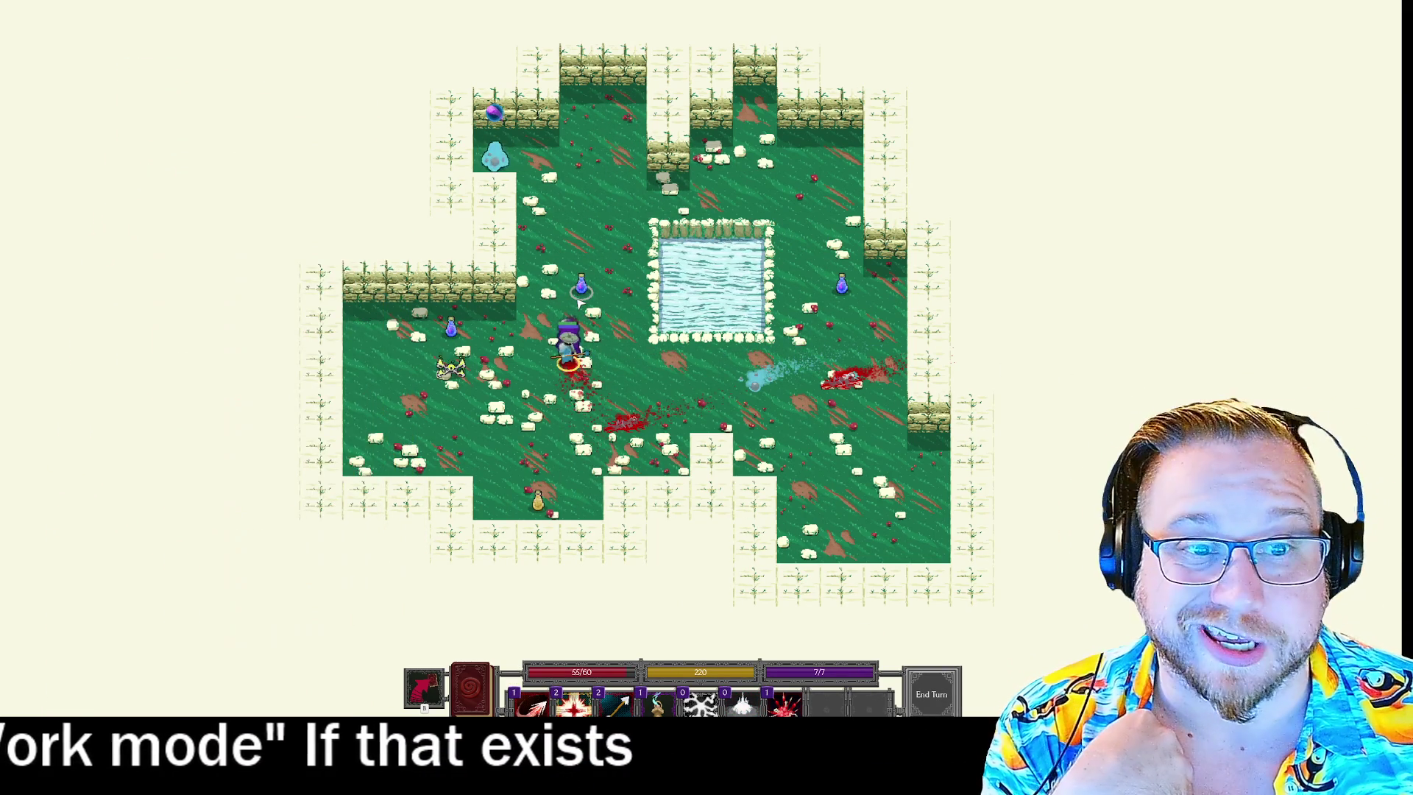
left_click(638, 225)
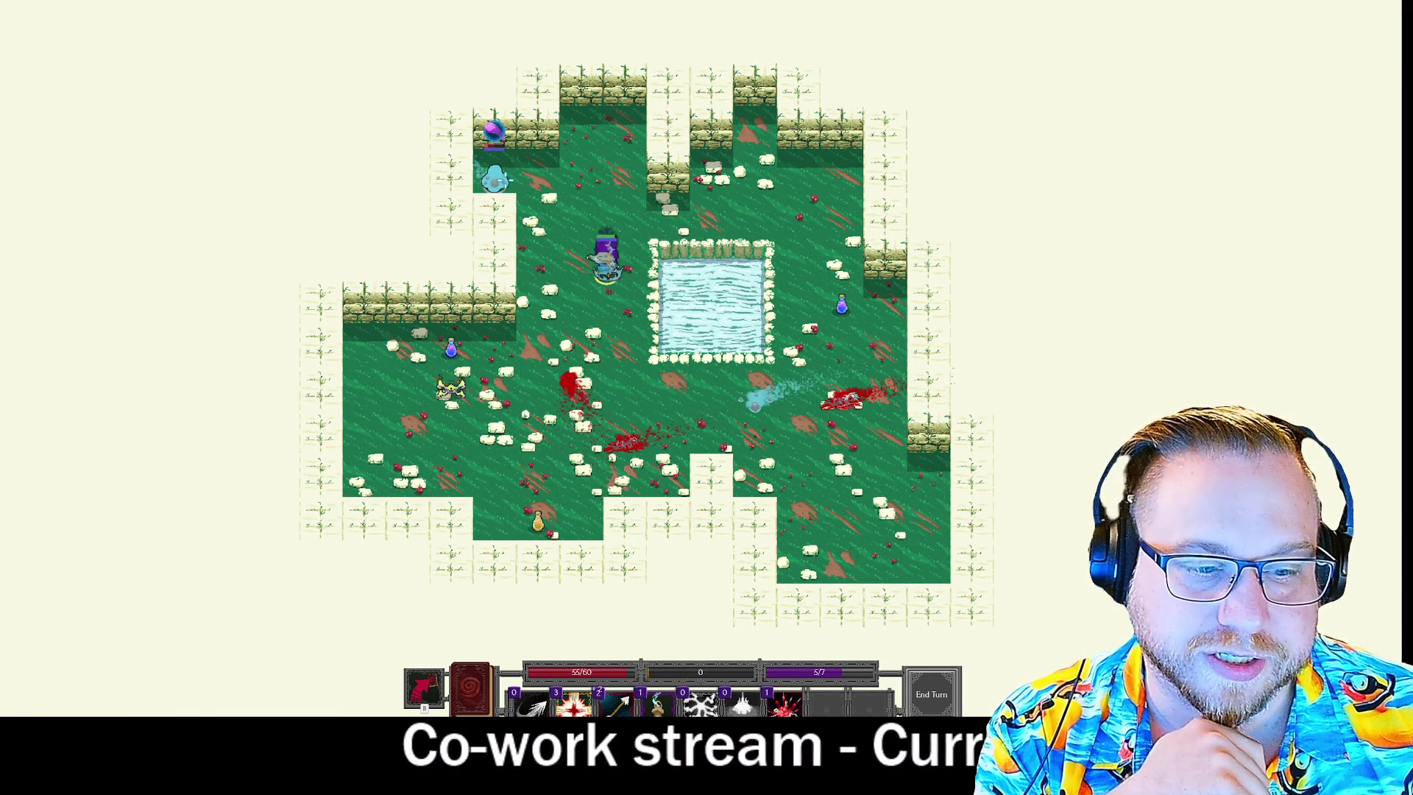
key("4")
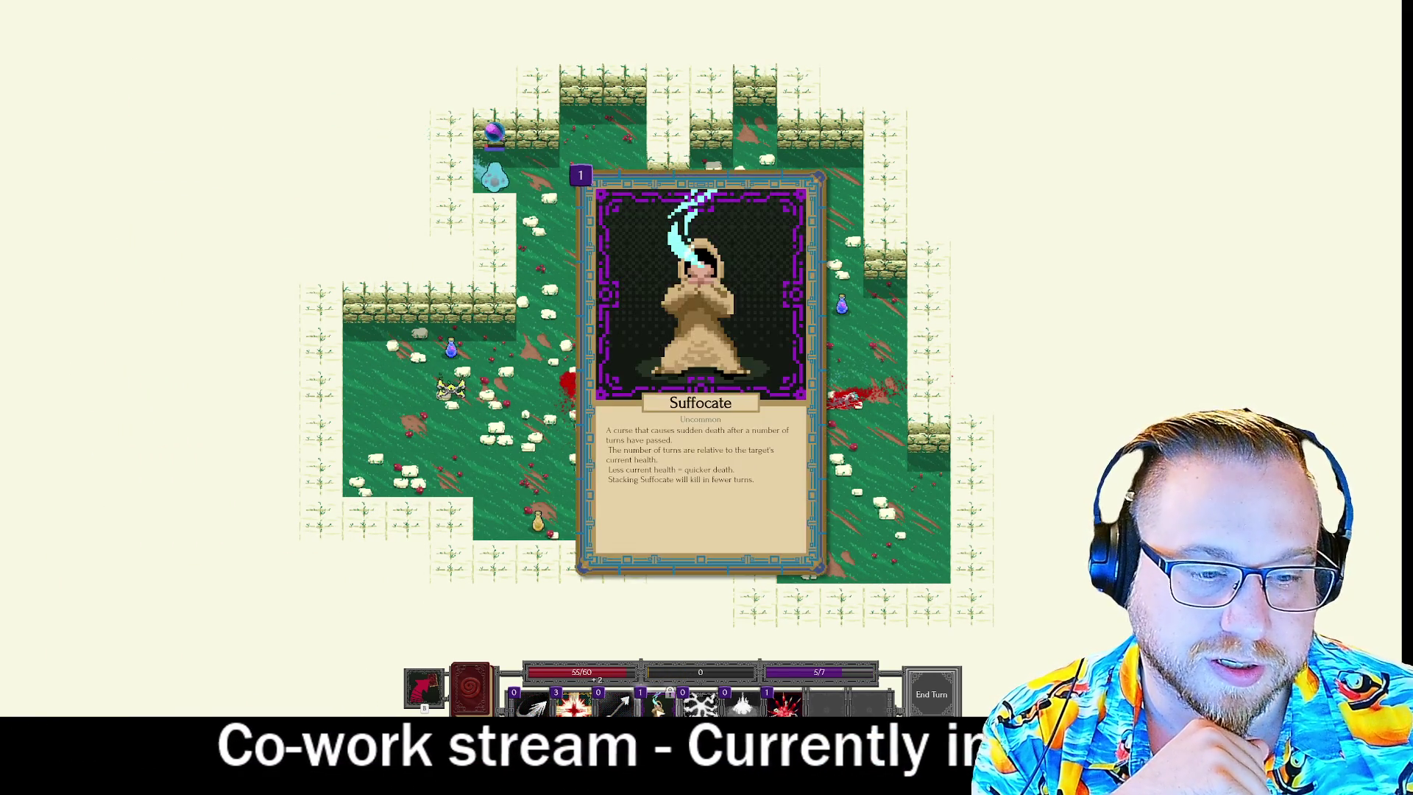
left_click(505, 184)
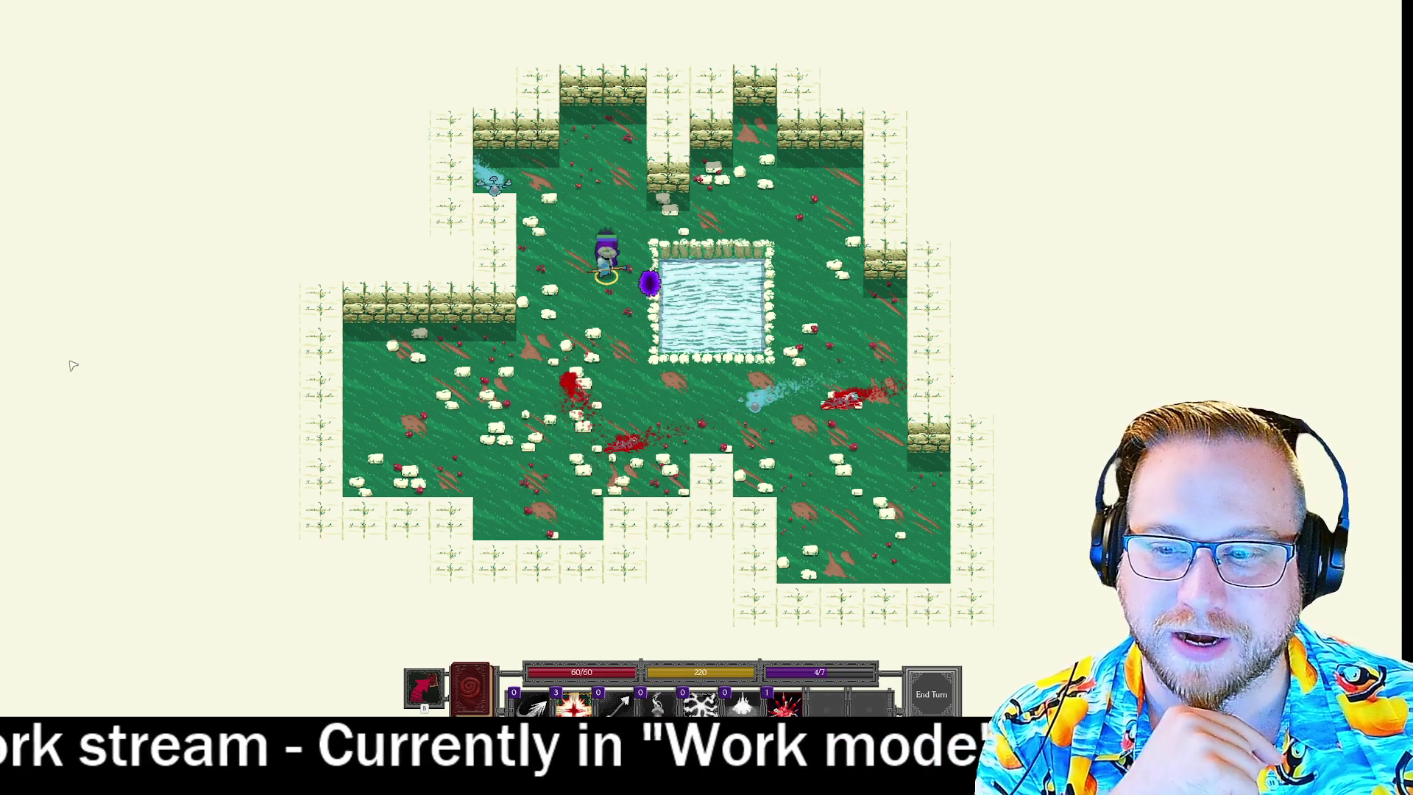
left_click(651, 286)
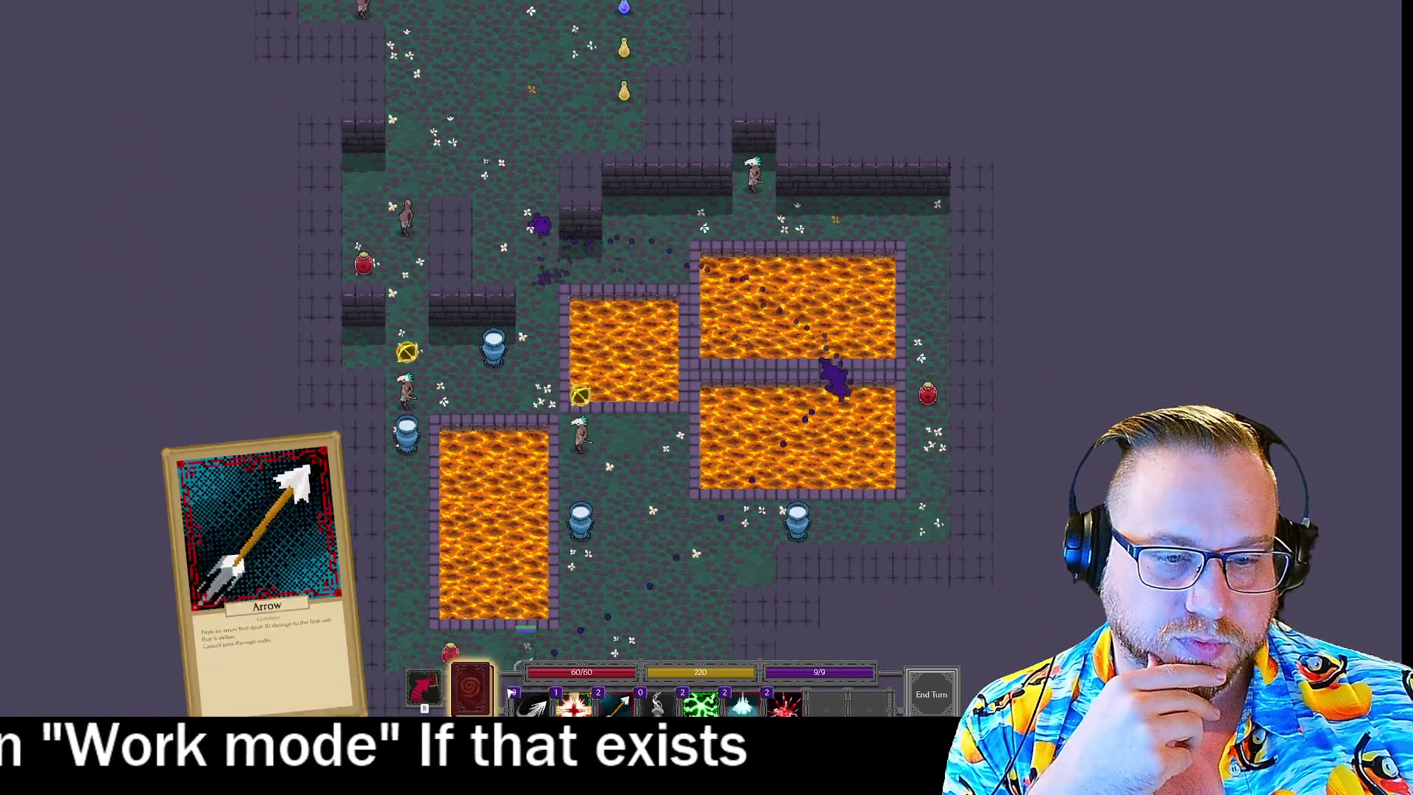
Buy three skill upgrades, spending 90 of 96 sp to reach 240 stamina, then walk north.
left_click(484, 691)
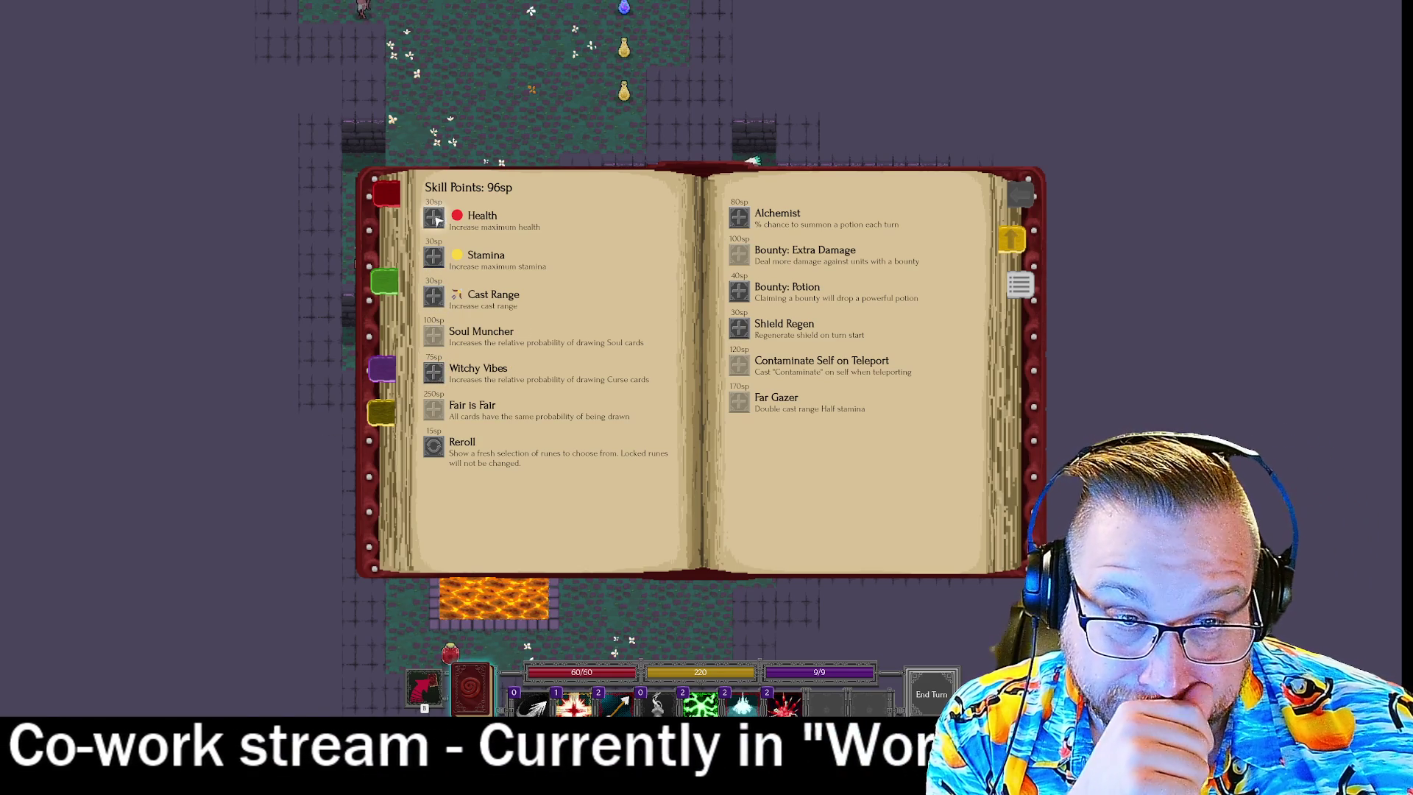
left_click(434, 257)
left_click(434, 297)
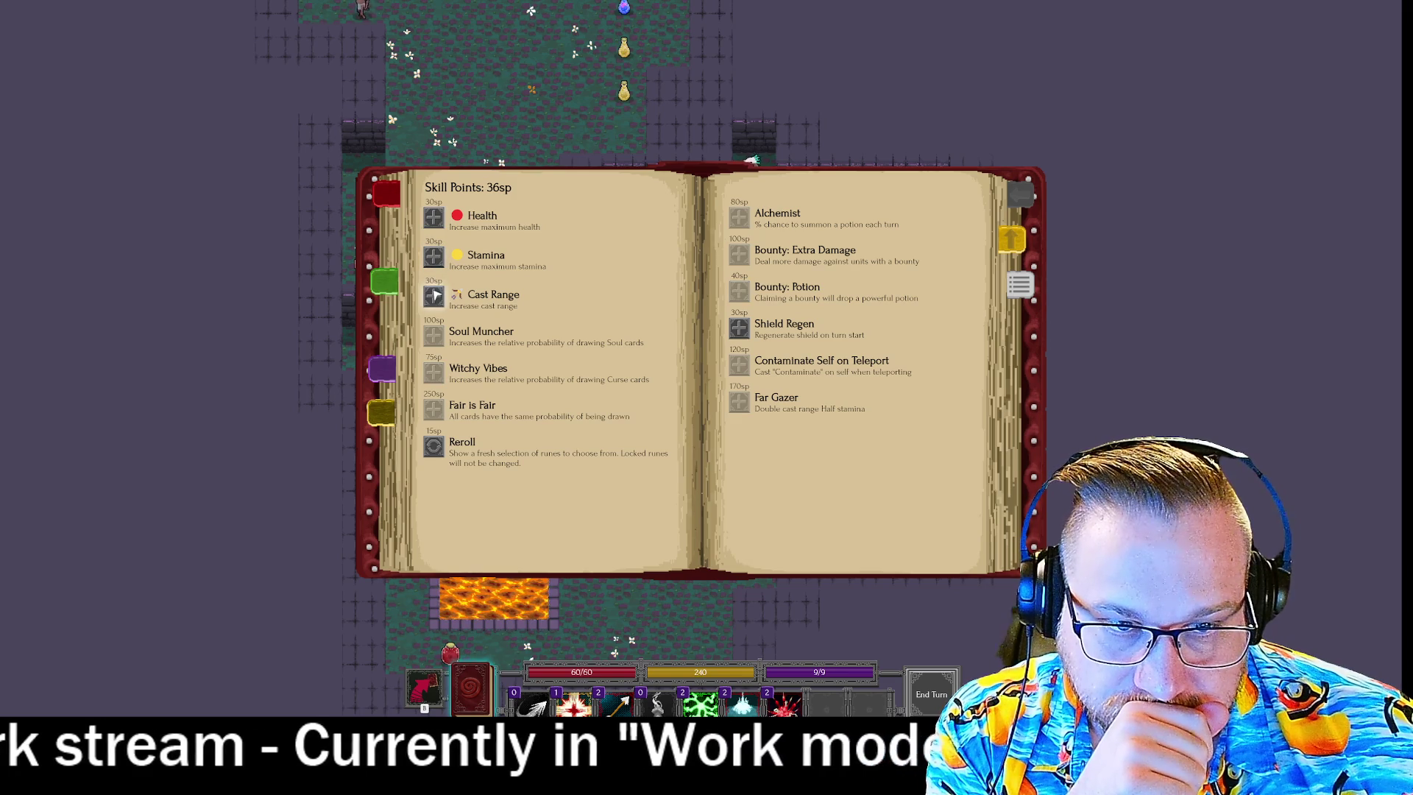
left_click(434, 297)
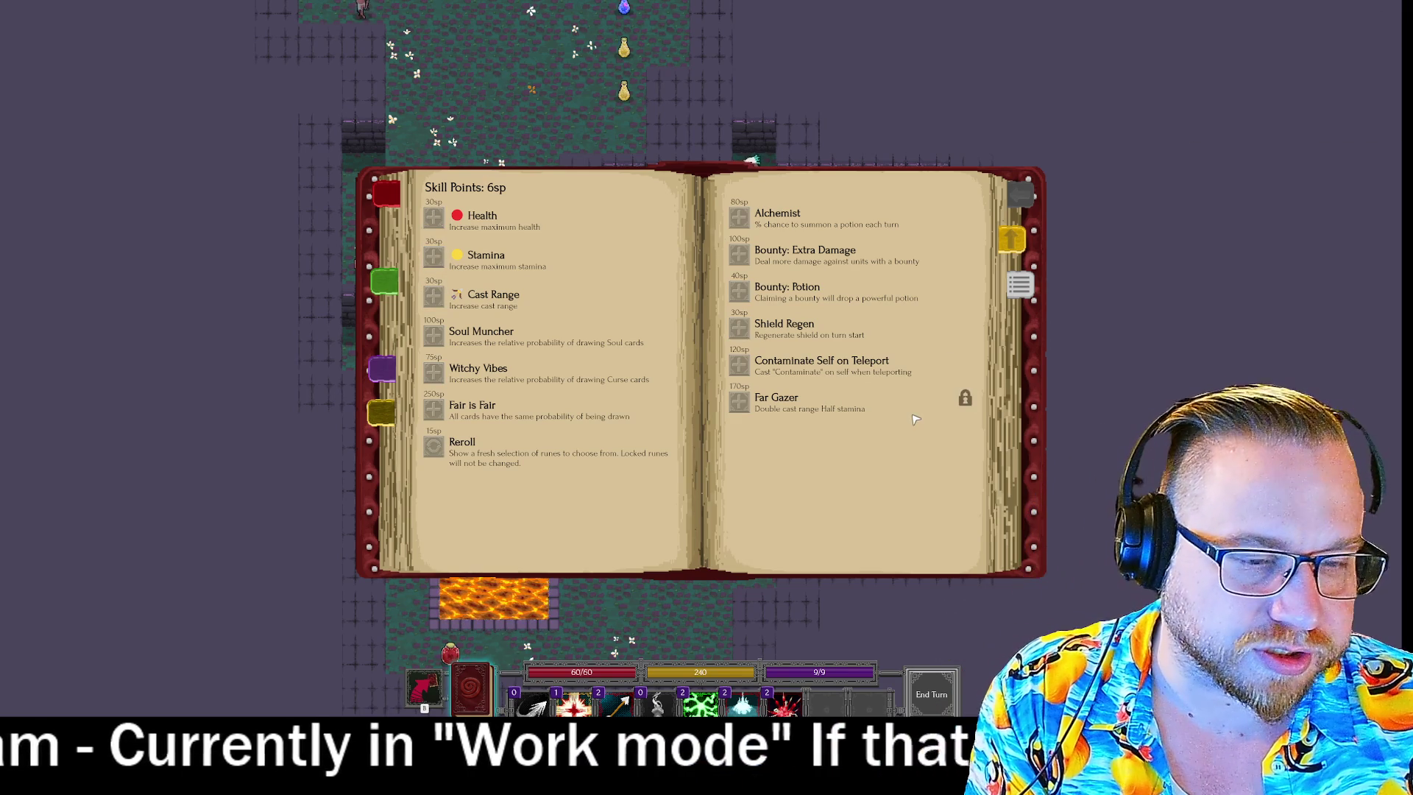
key("Escape")
left_click(550, 112)
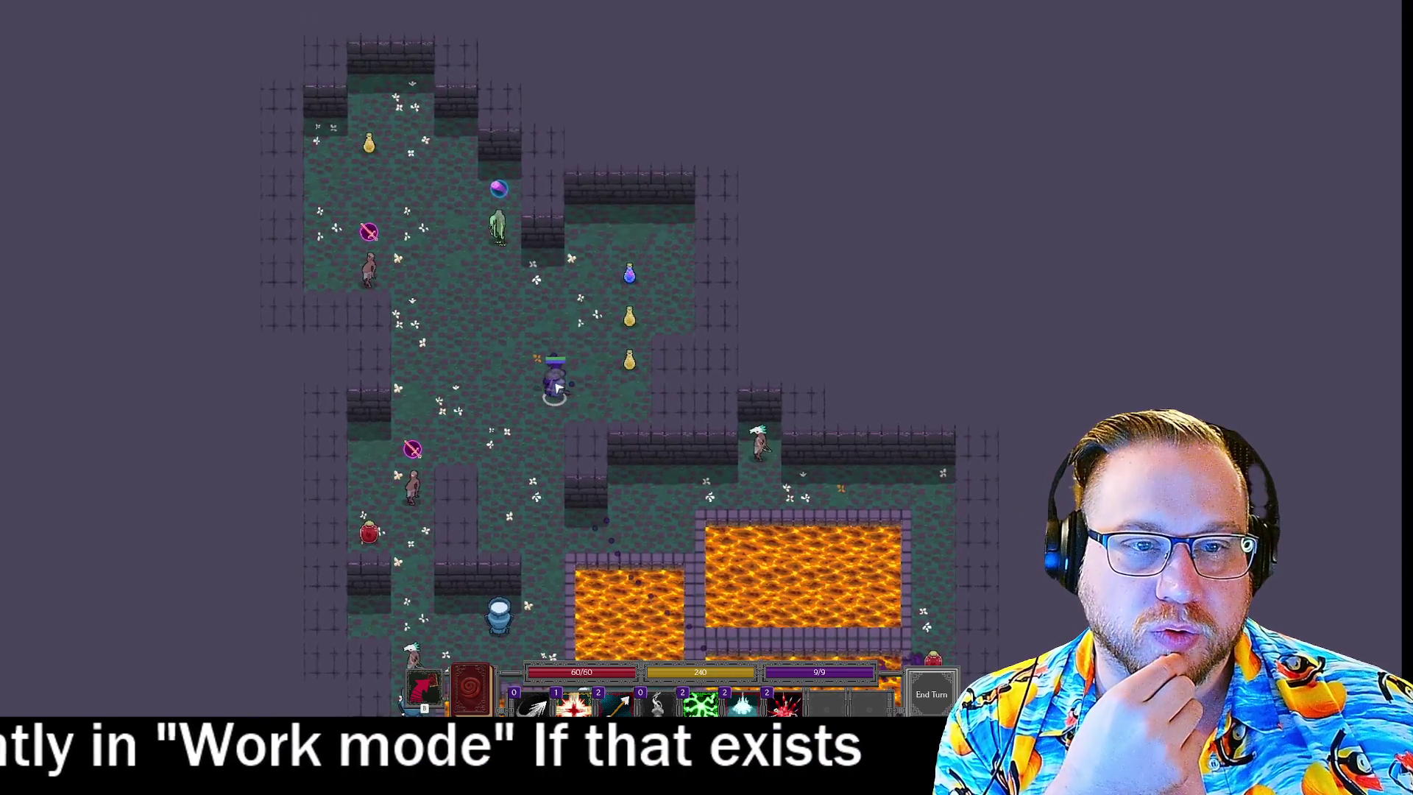
Walk the hero left past the Stamina Potion and queue two Connect spells.
left_click(629, 277)
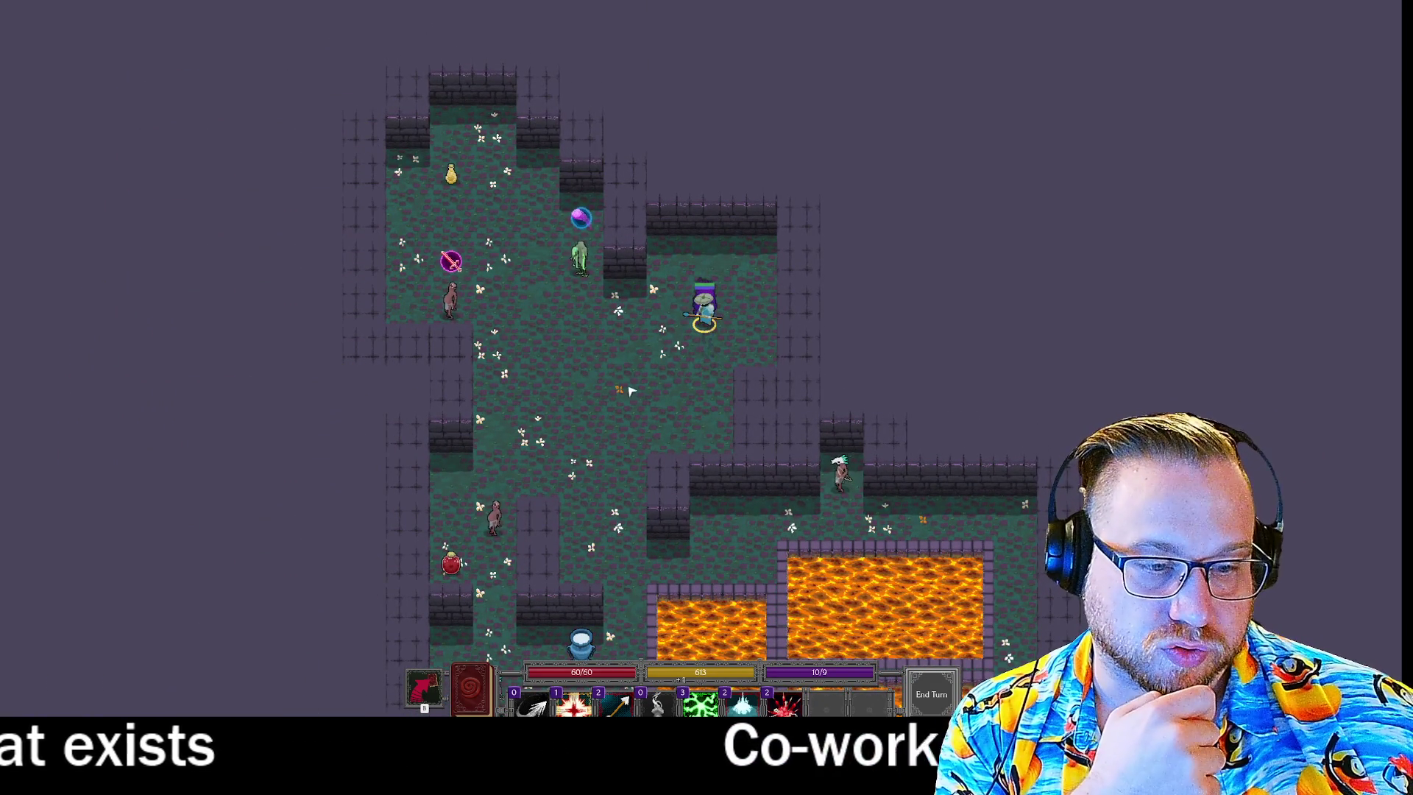
left_click(467, 139)
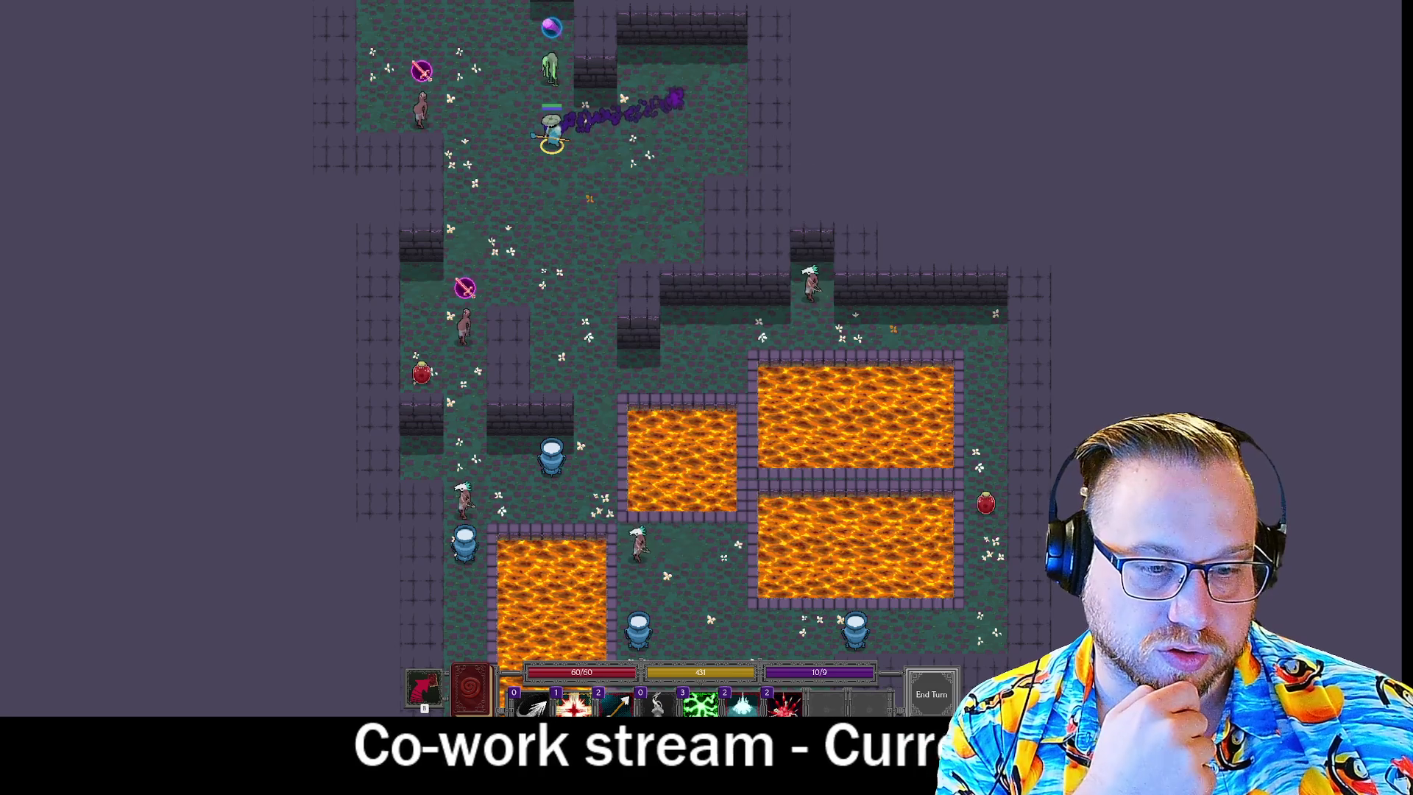
left_click(703, 703)
left_click(703, 702)
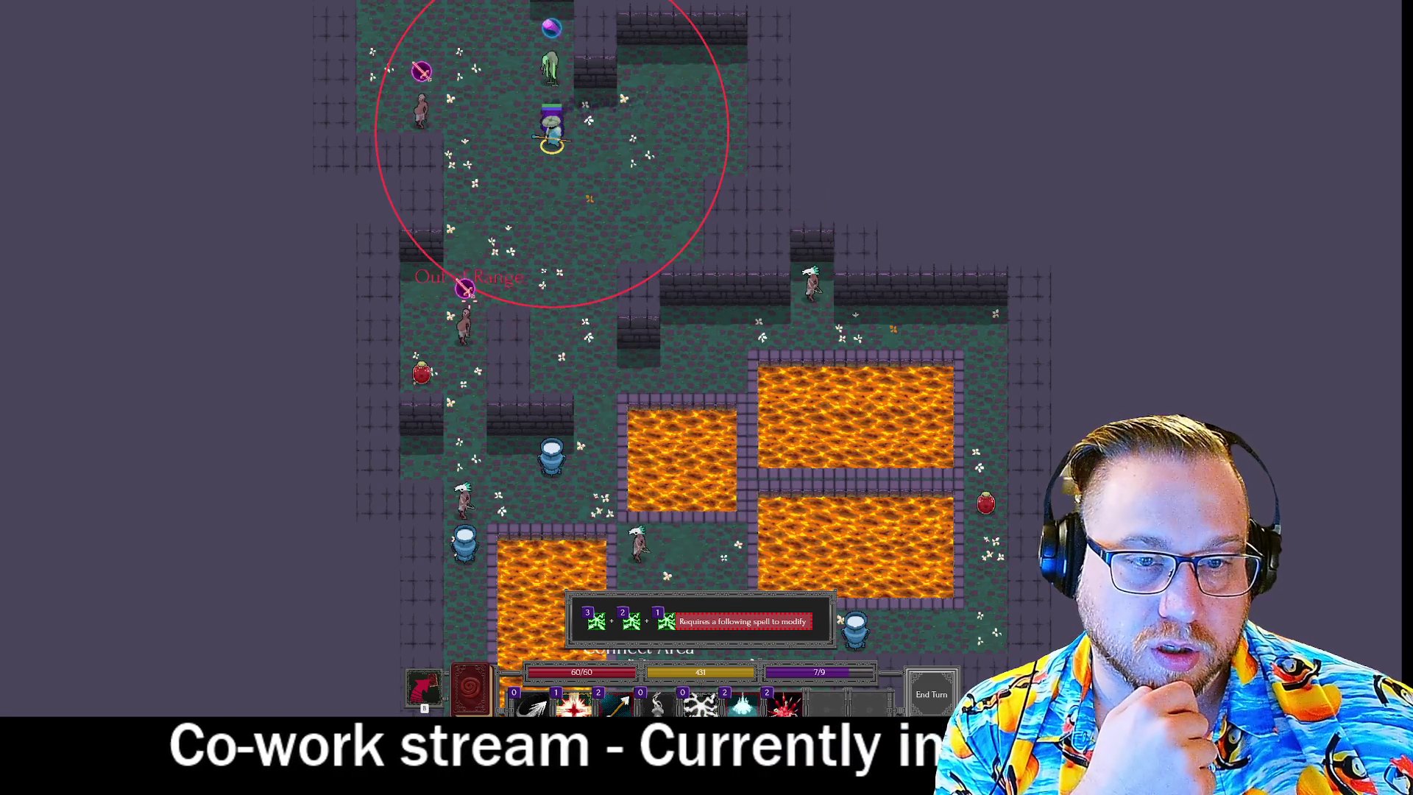
key("s")
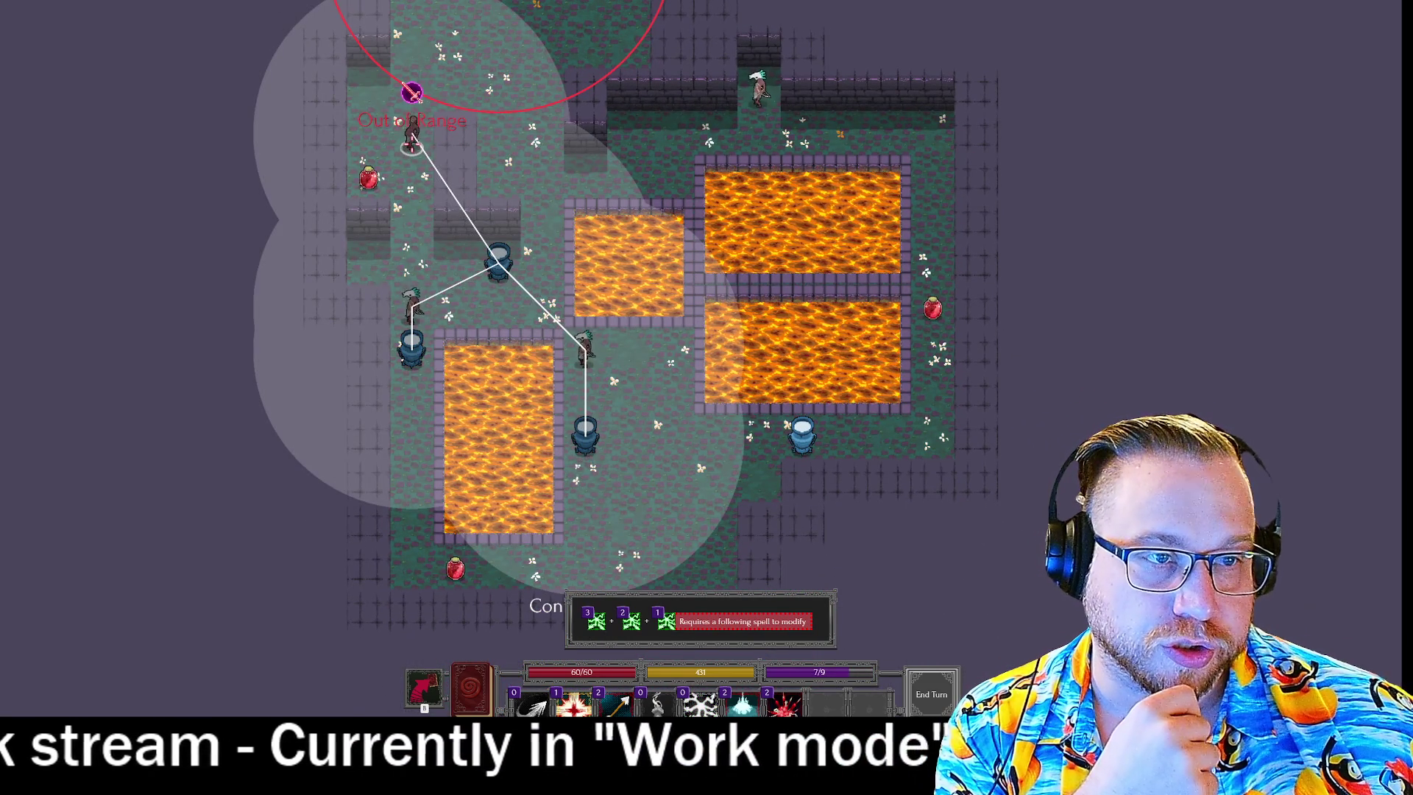
key("w")
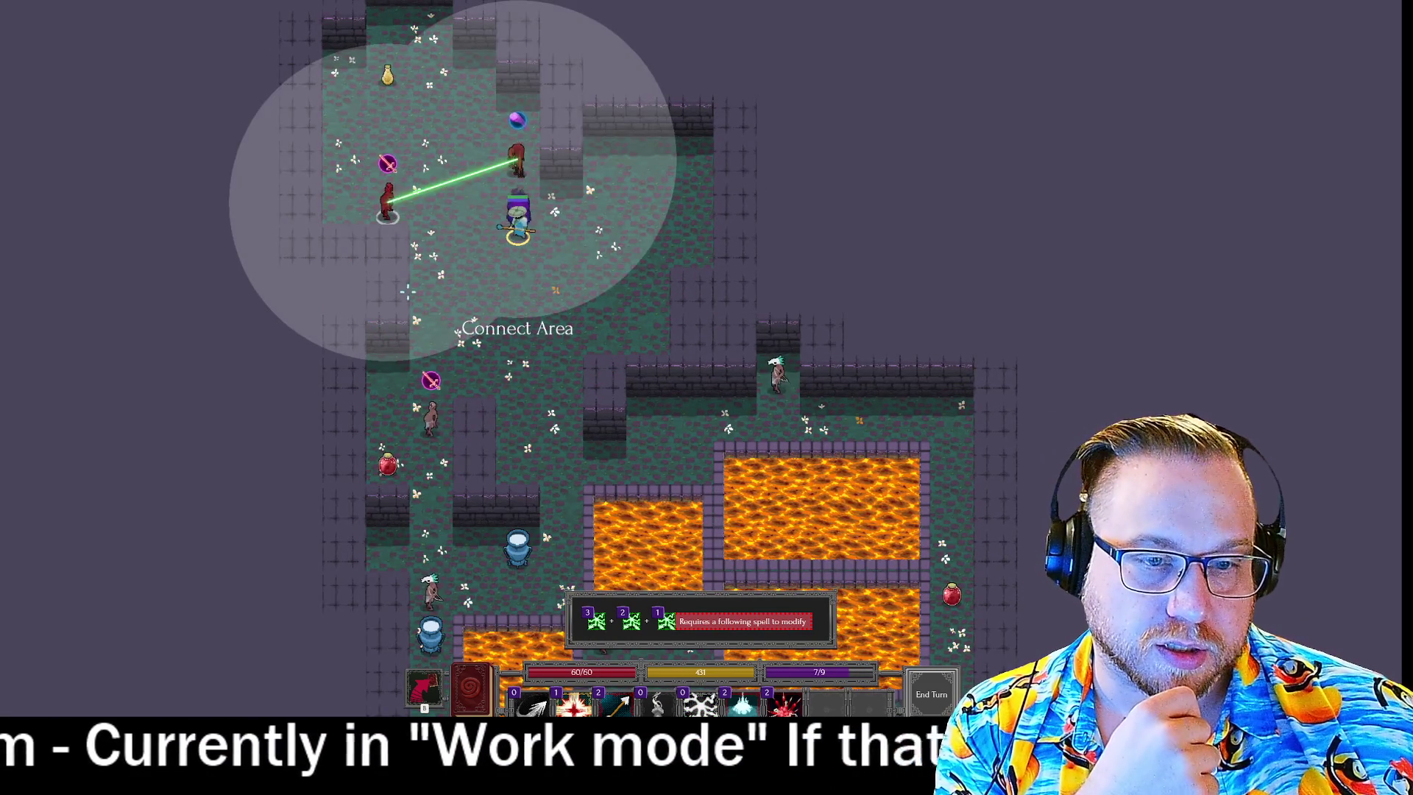
Add Arrow and Burst to the chain, cast it at the marked enemy, and open the spell pick.
mouse_move(578, 702)
mouse_move(625, 699)
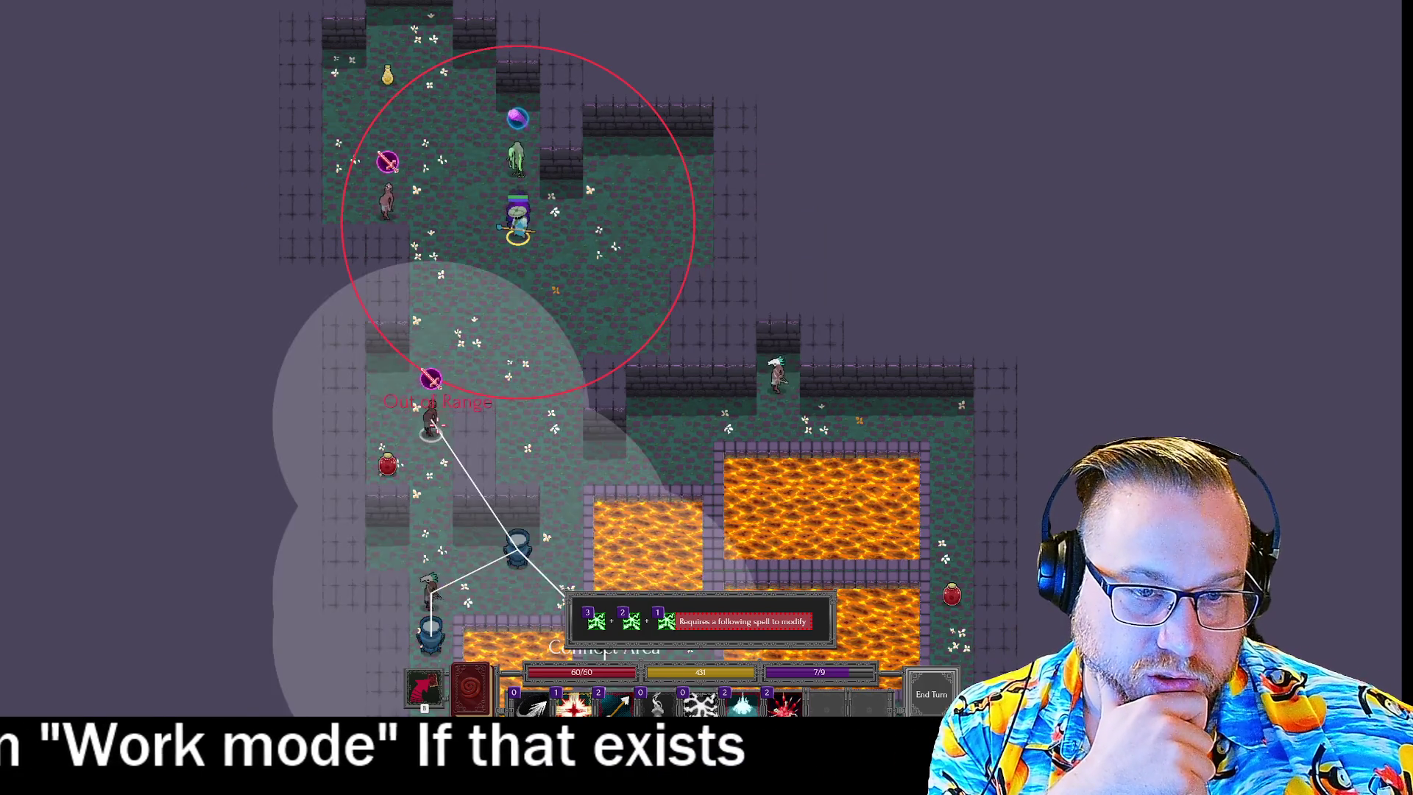
left_click(618, 702)
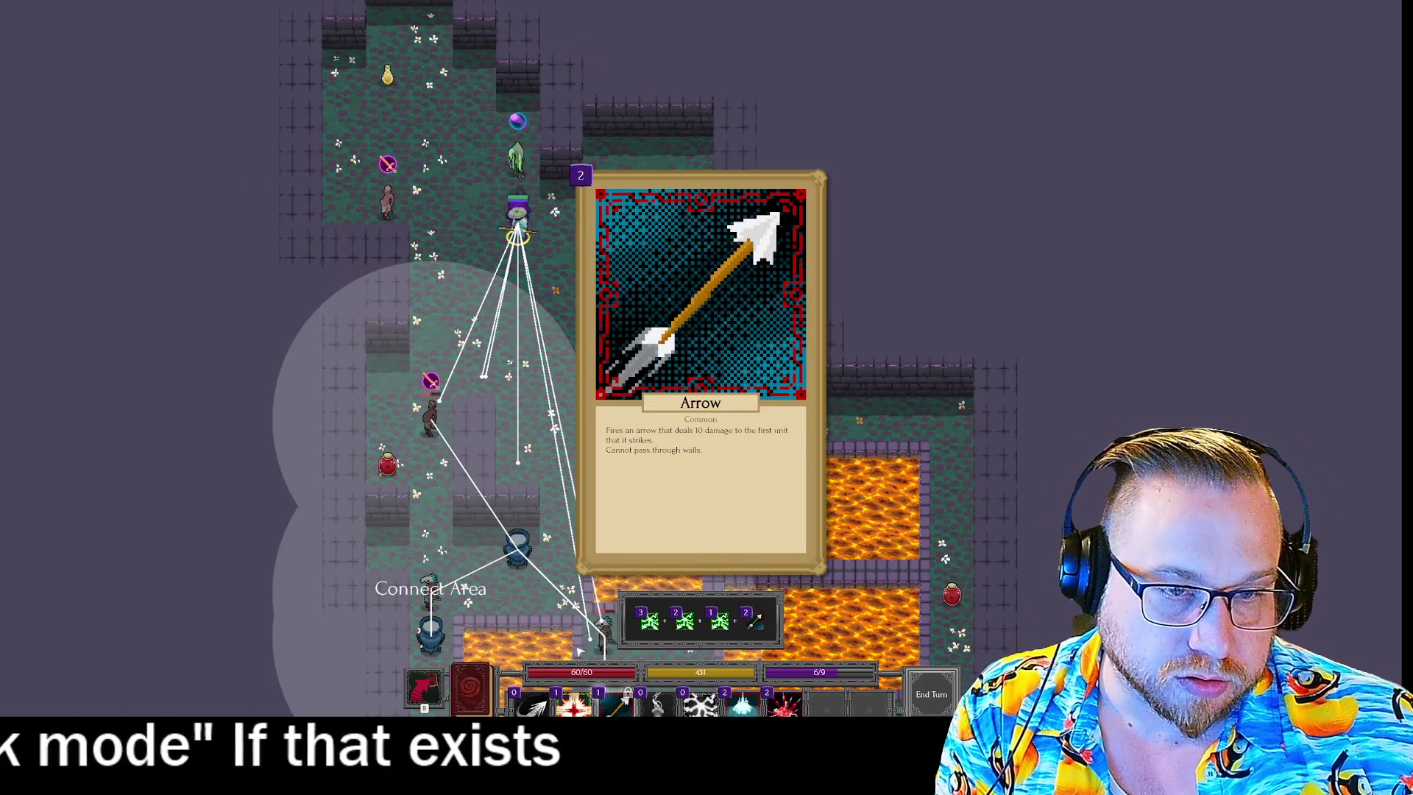
left_click_drag(599, 627, 565, 476)
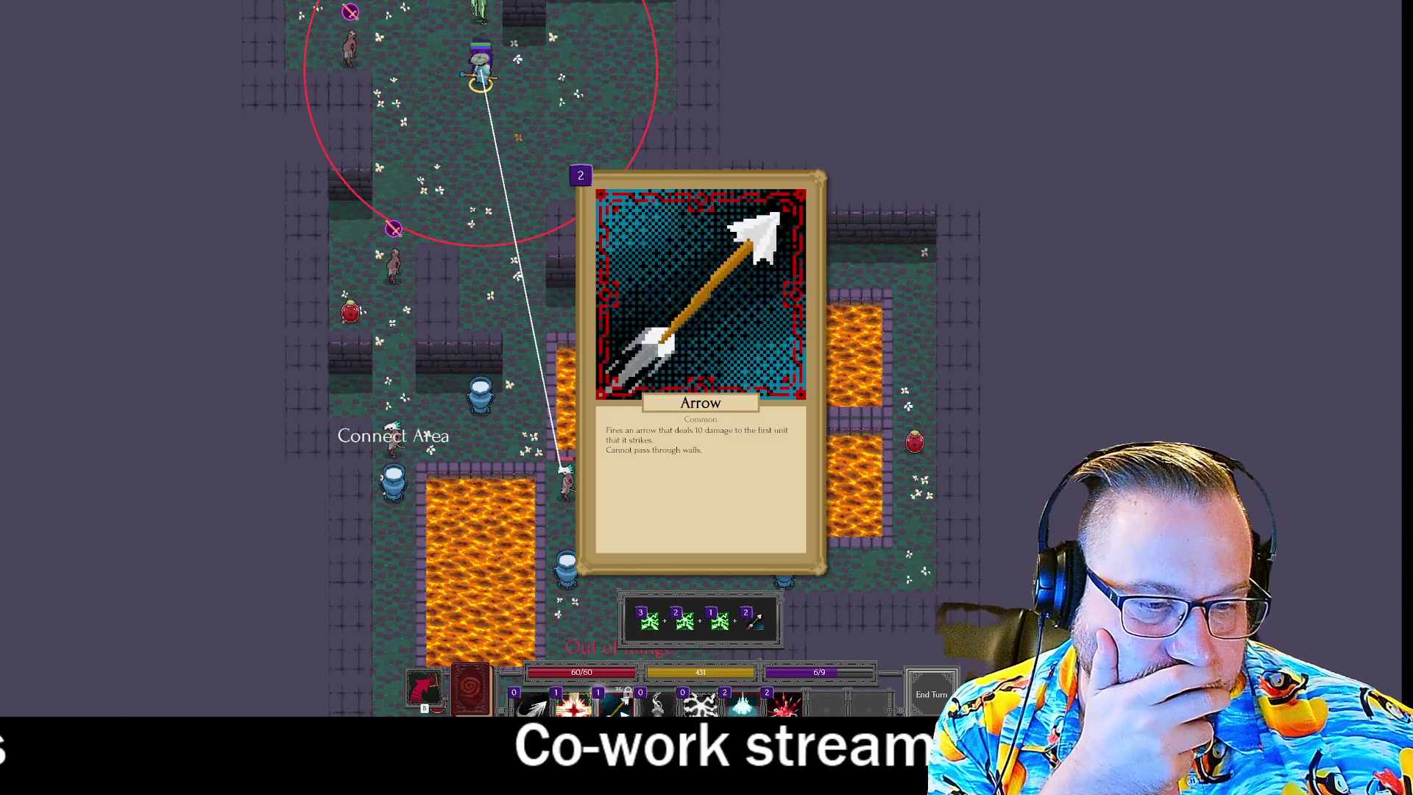
mouse_move(785, 699)
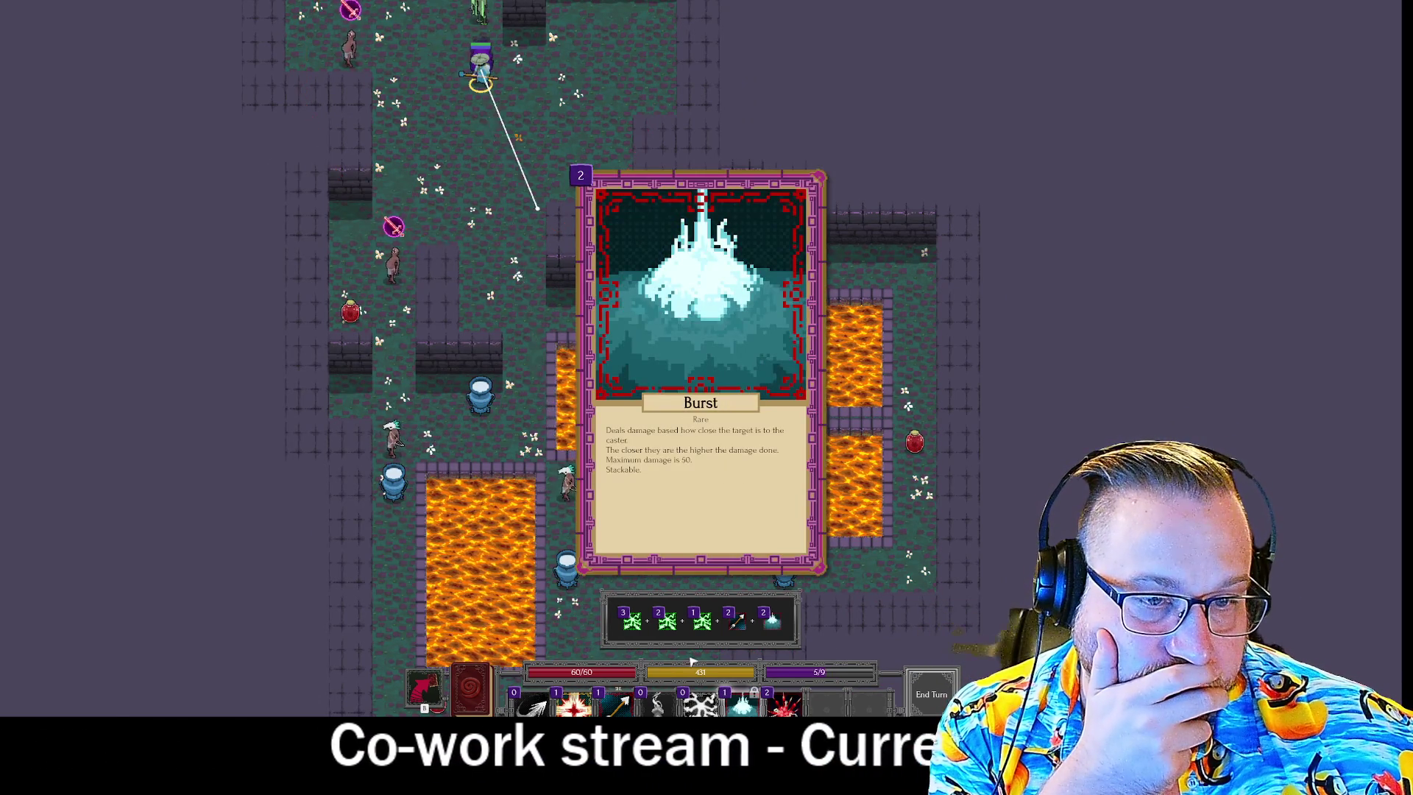
left_click(743, 702)
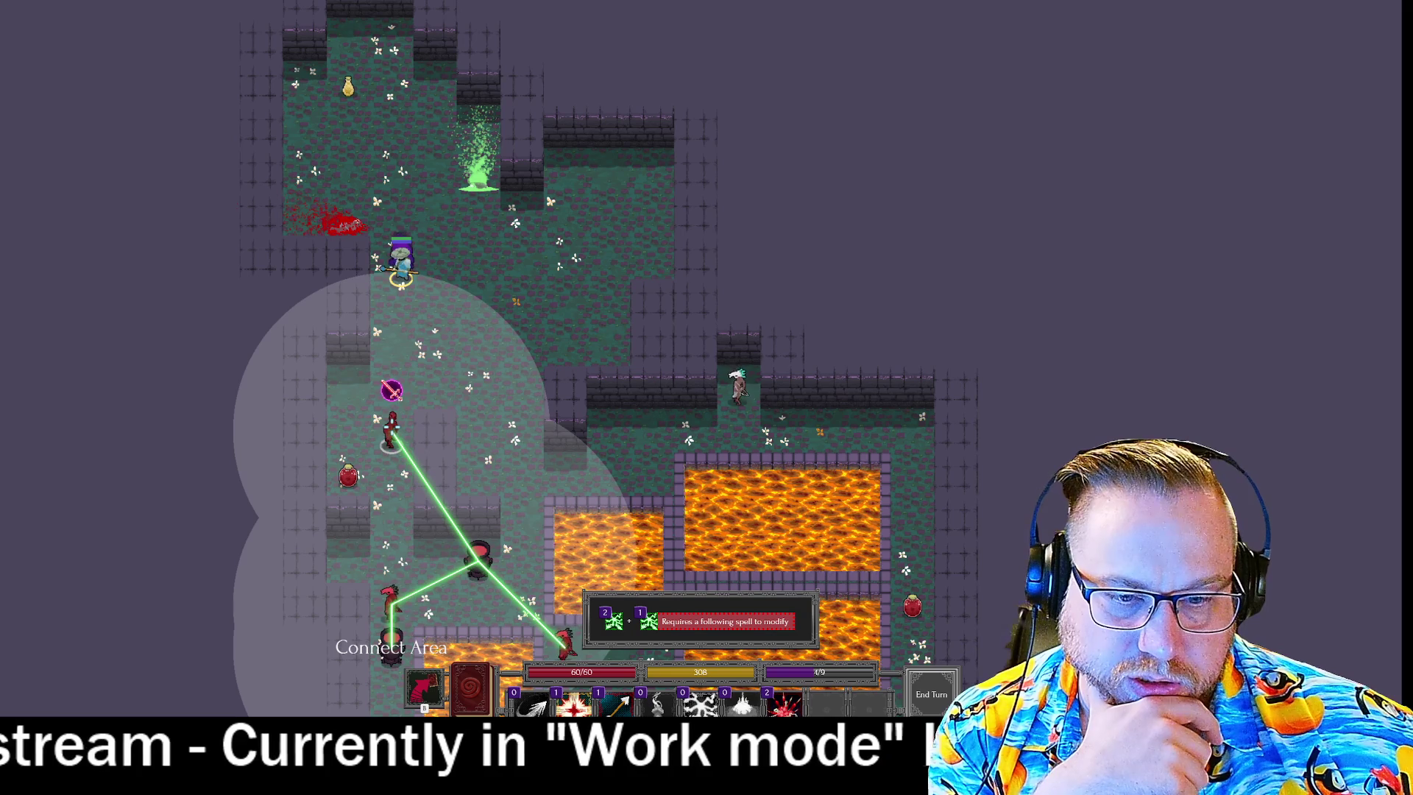
left_click(347, 273)
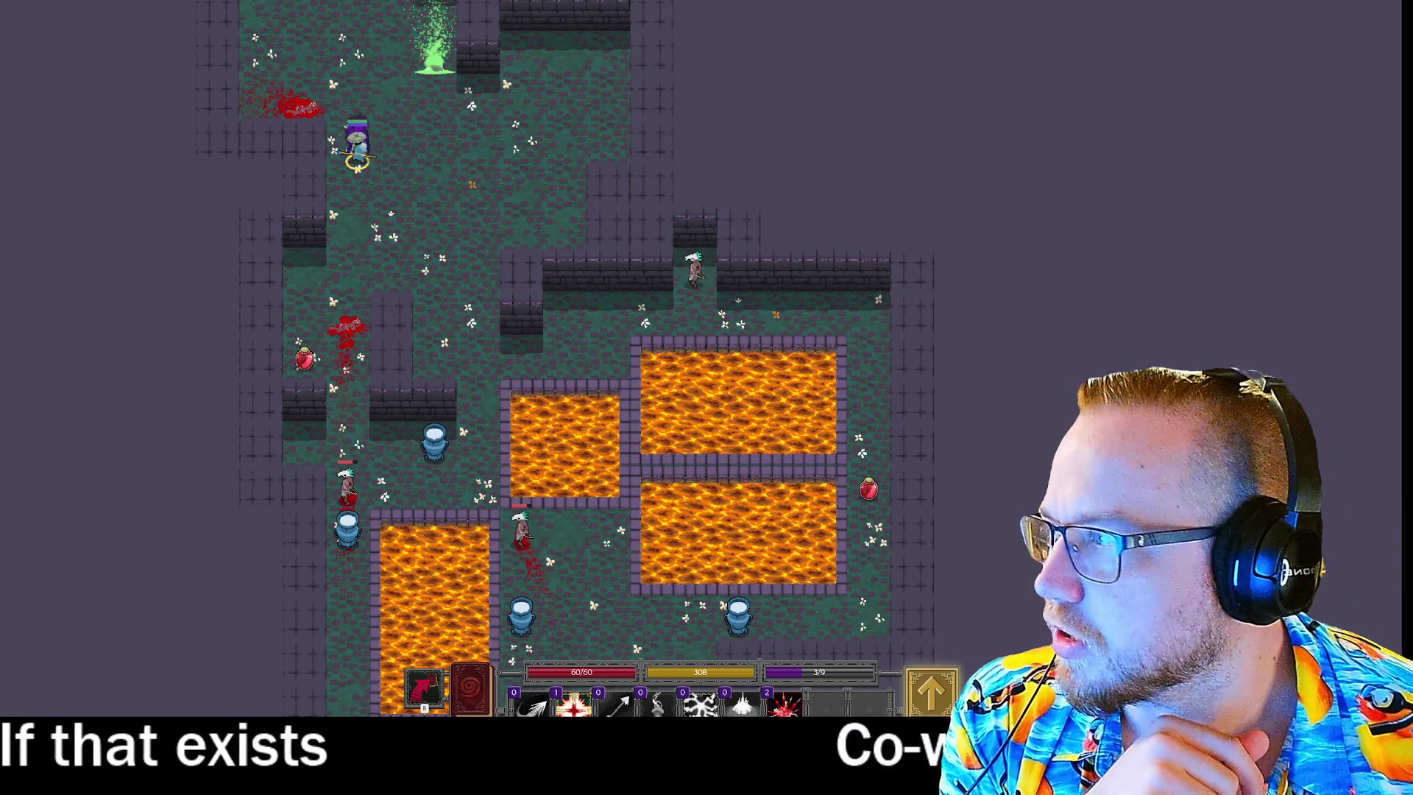
left_click(928, 691)
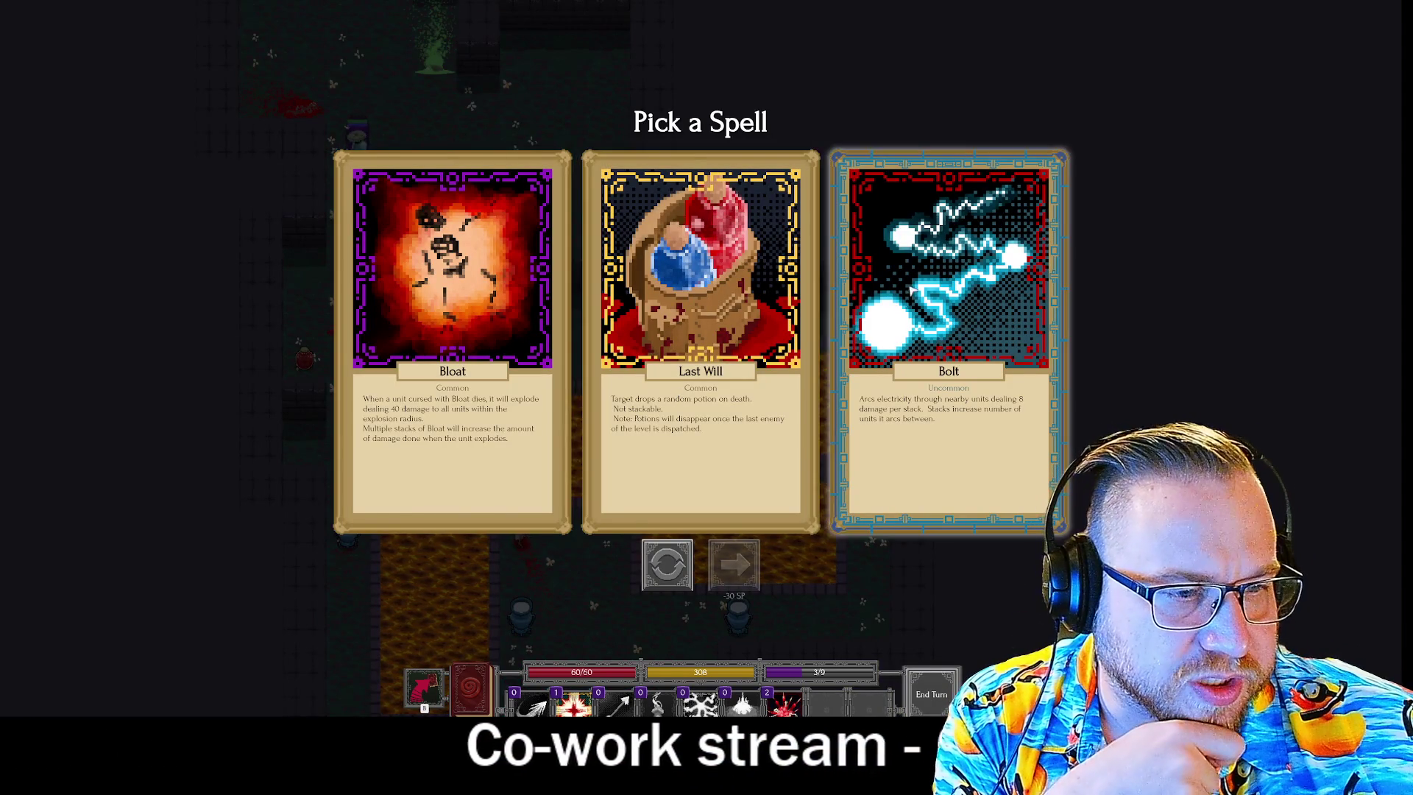
Reroll the level-clear offer for 30 SP, take the rare Bleed spell, and ready it.
left_click(667, 565)
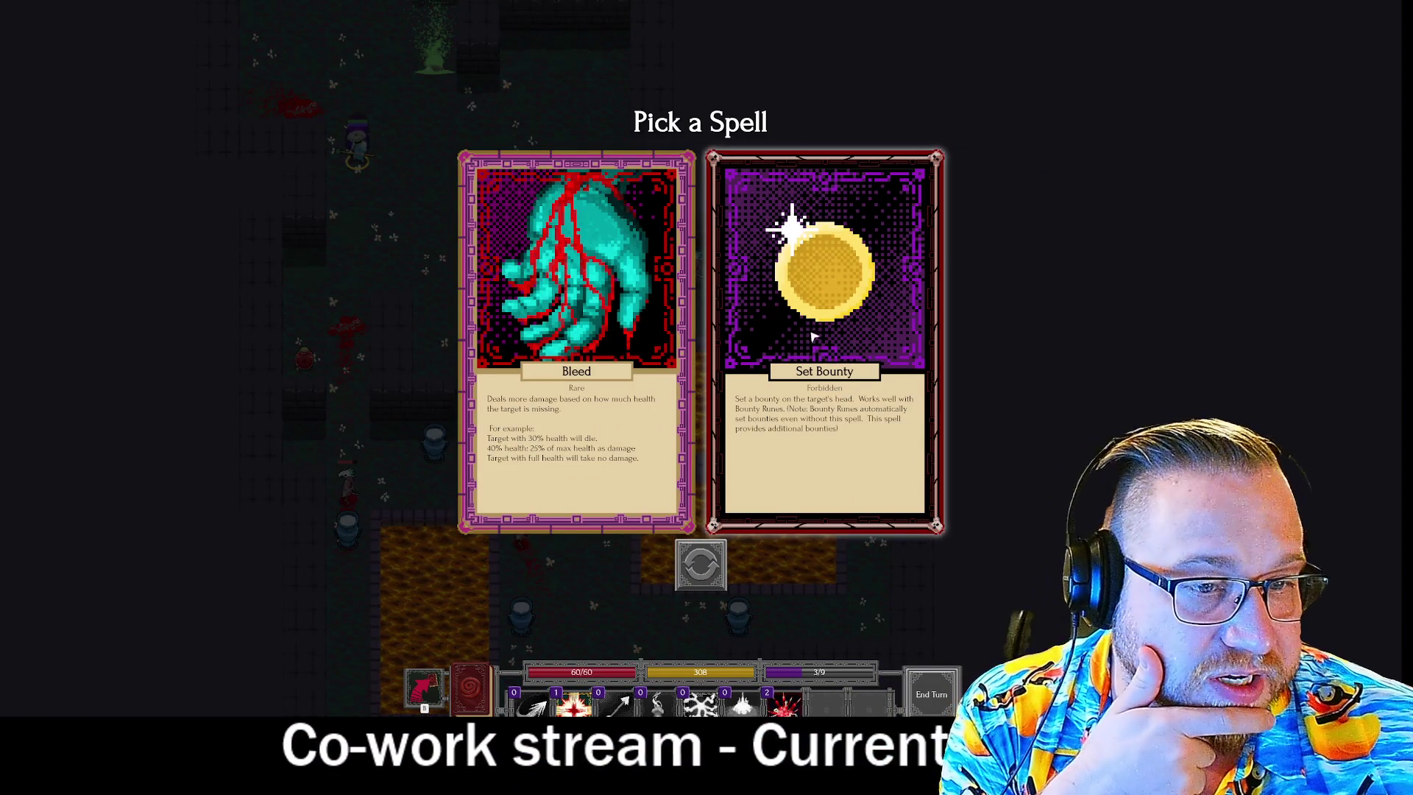
left_click(578, 285)
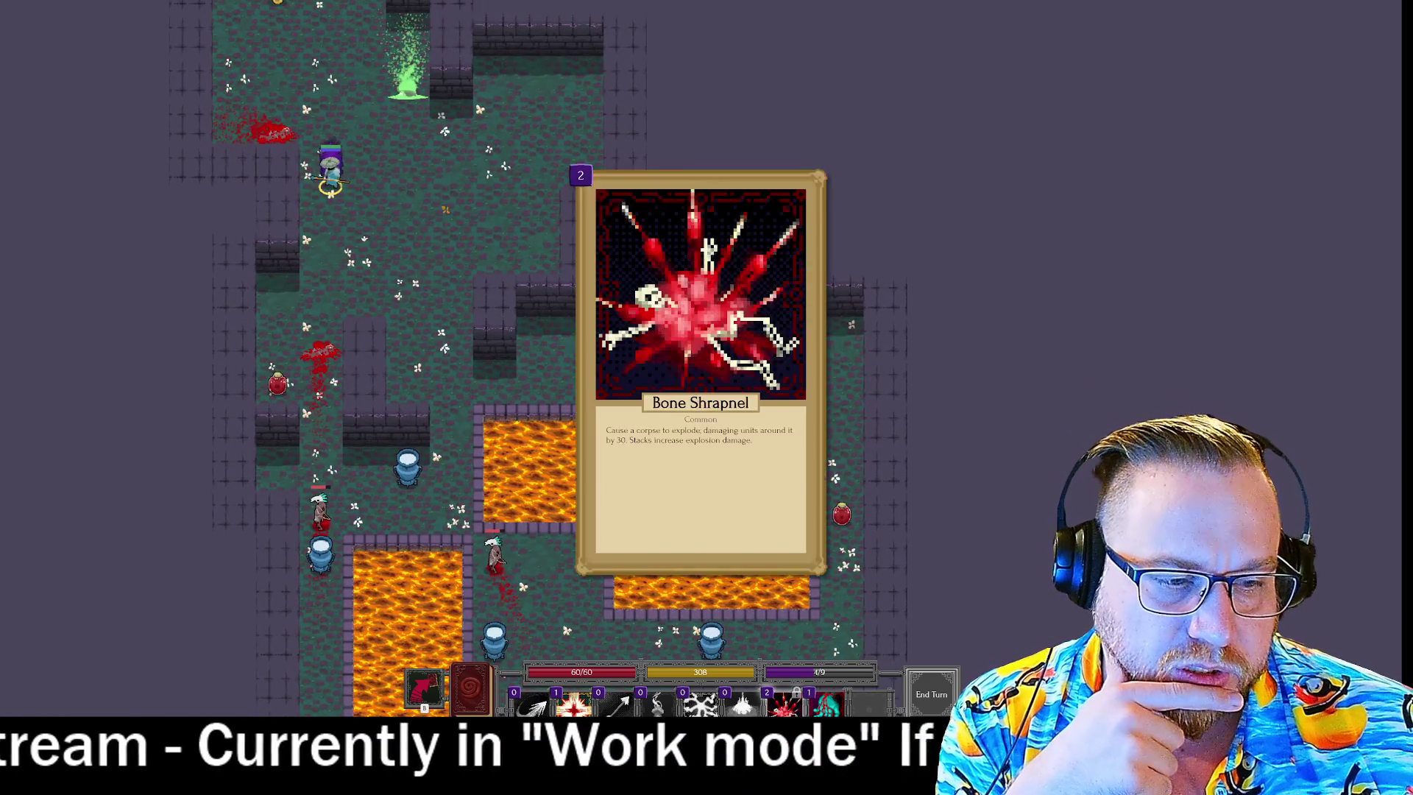
left_click(828, 702)
Drop Bleed, cast two Connects and two Arrows at the enemies, then clear the remaining queue.
left_click(320, 508)
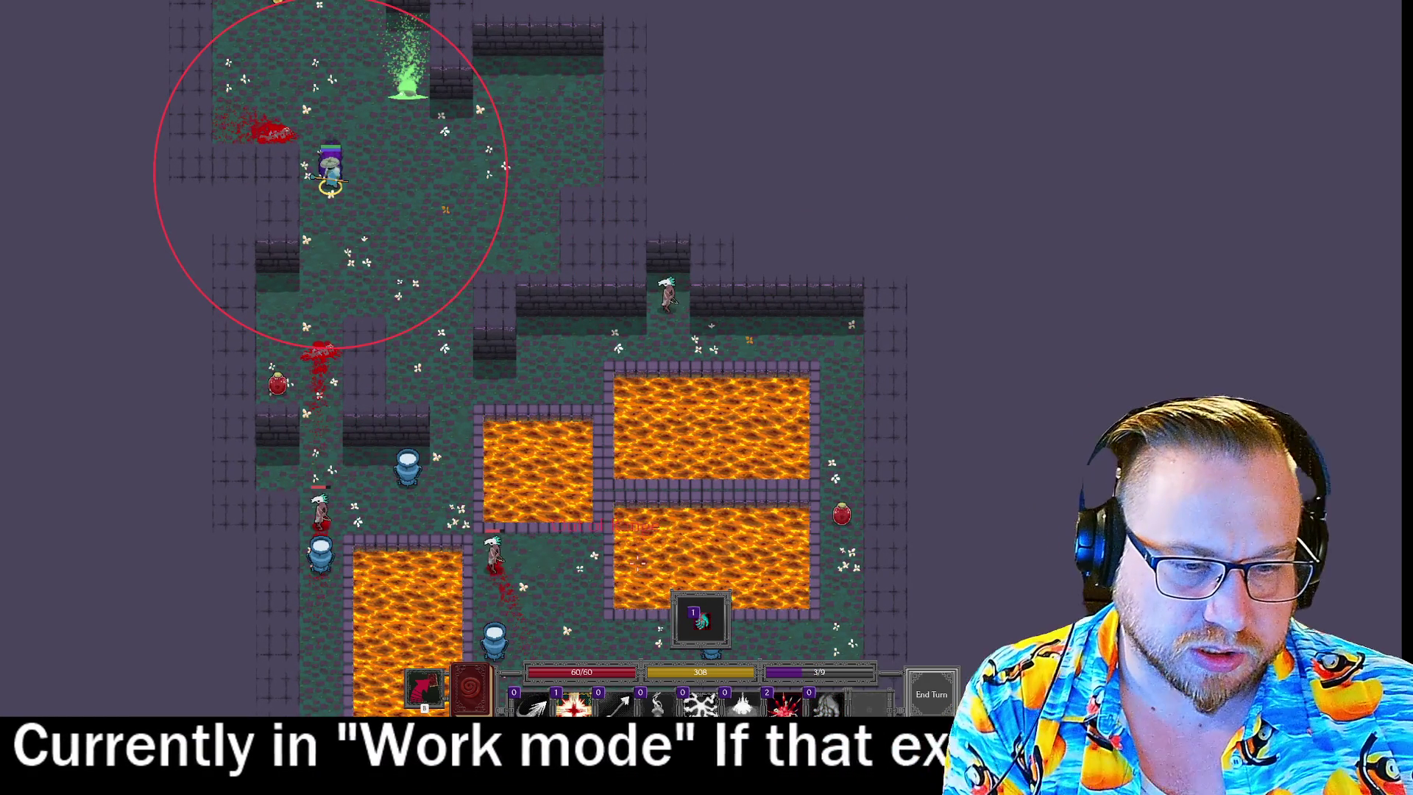
right_click(638, 563)
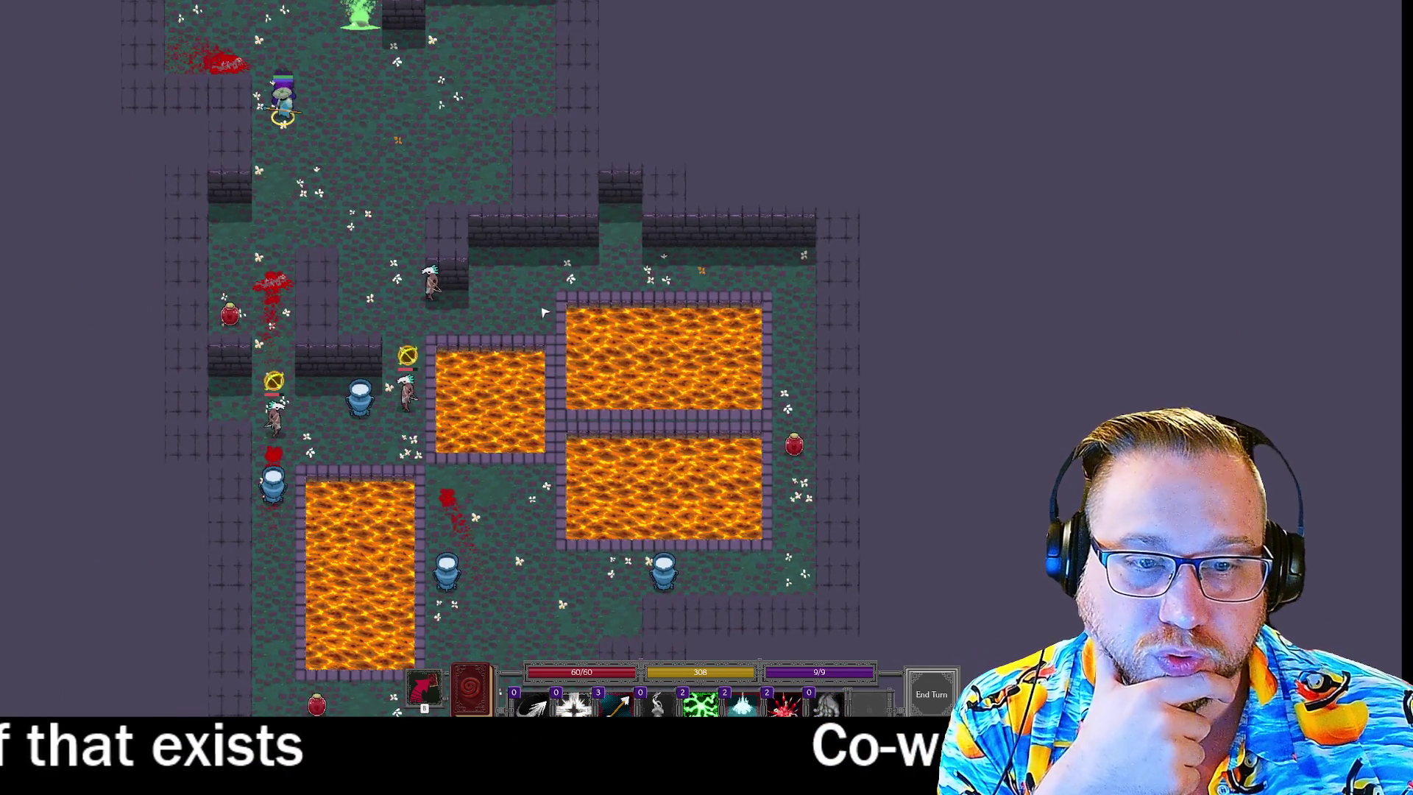
left_click(699, 703)
left_click(698, 702)
left_click(618, 702)
left_click(618, 703)
left_click(618, 702)
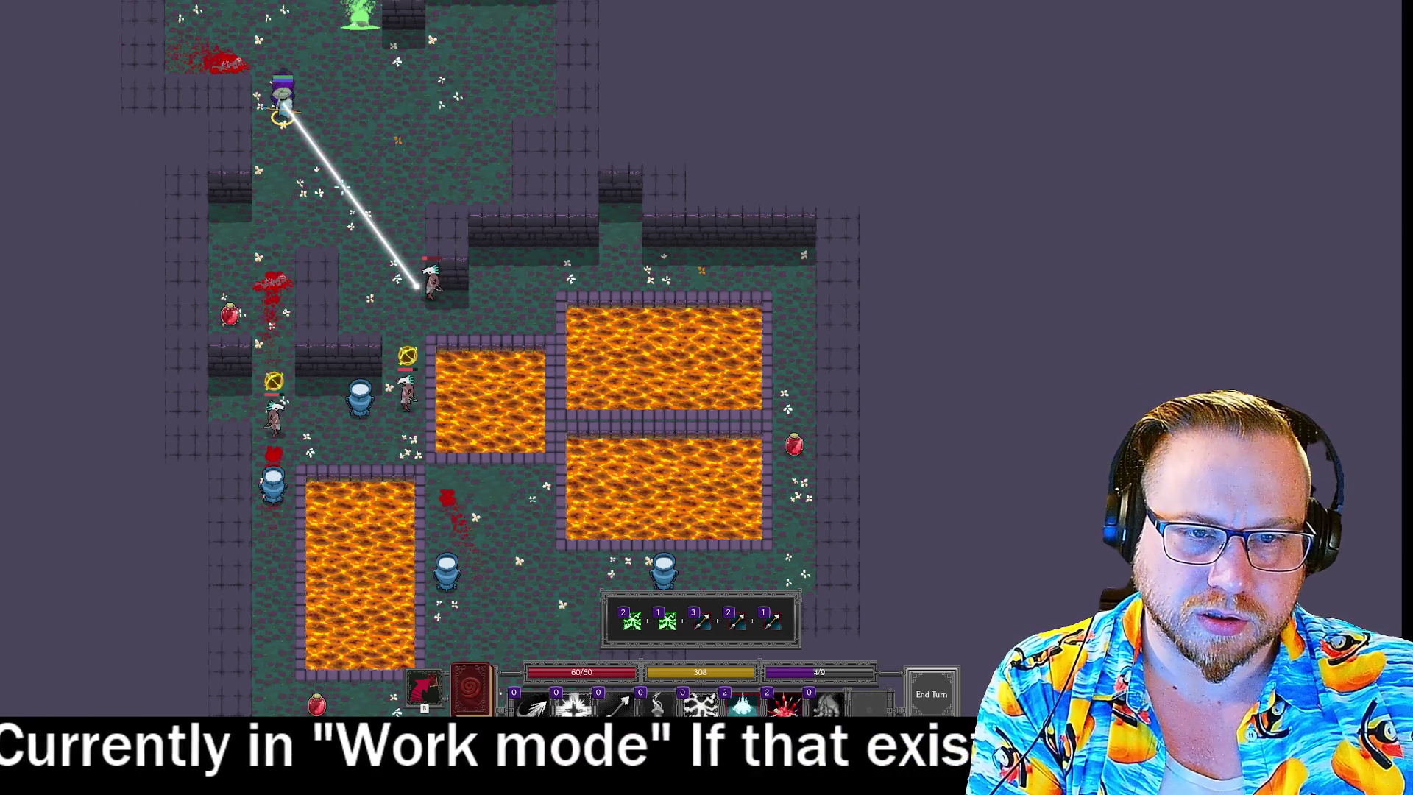
left_click(274, 475)
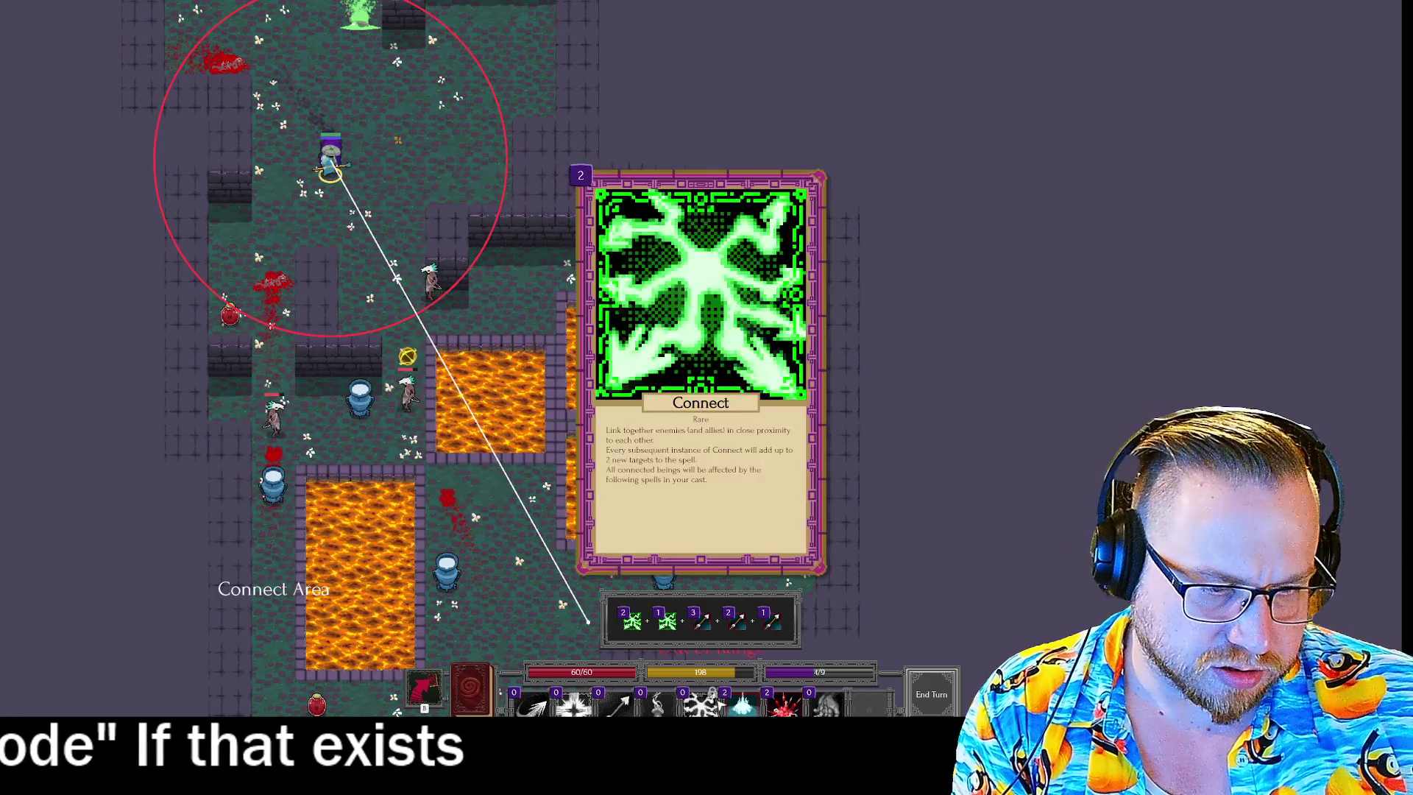
right_click(588, 621)
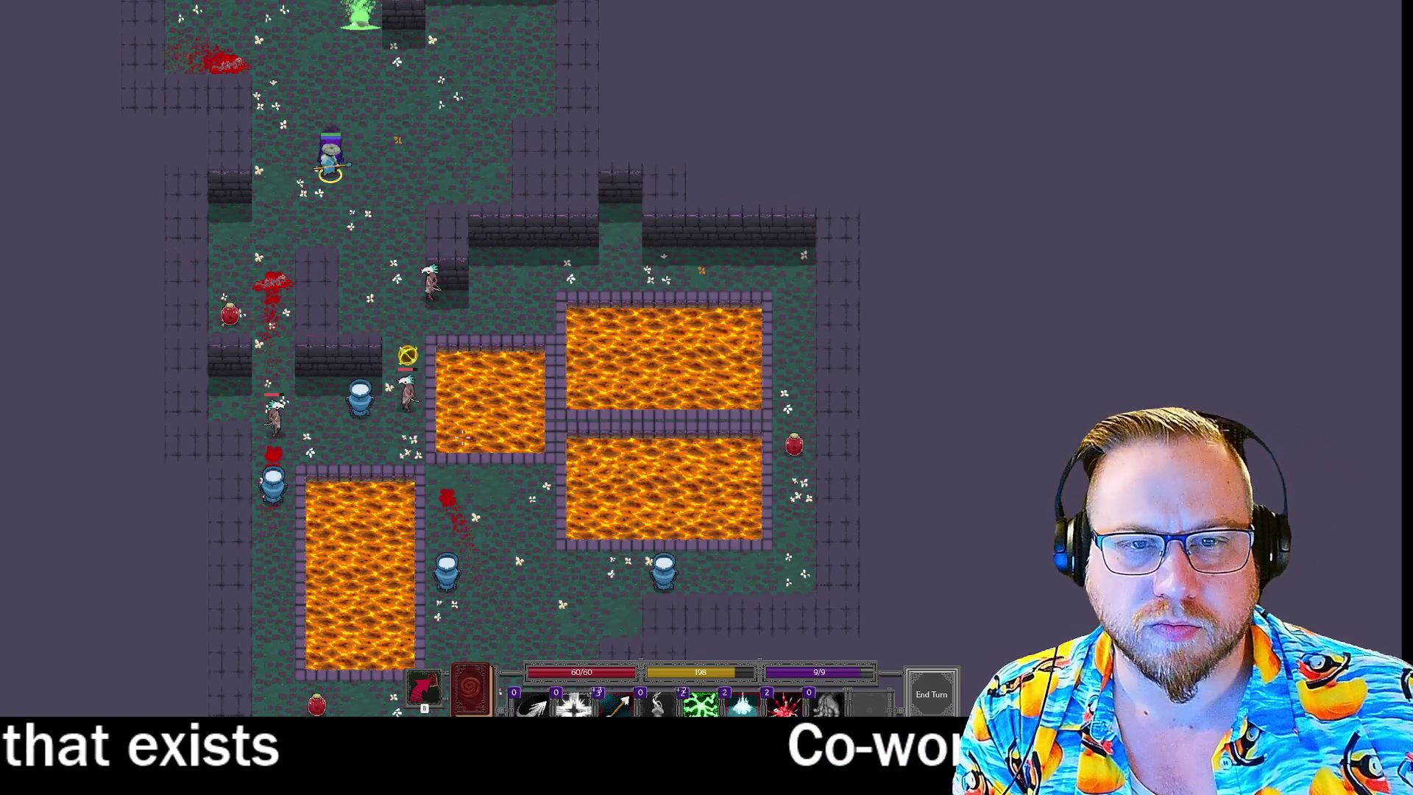
Cast Connect and Arrow at the enemy, then queue two more Arrows.
left_click(700, 703)
left_click(701, 703)
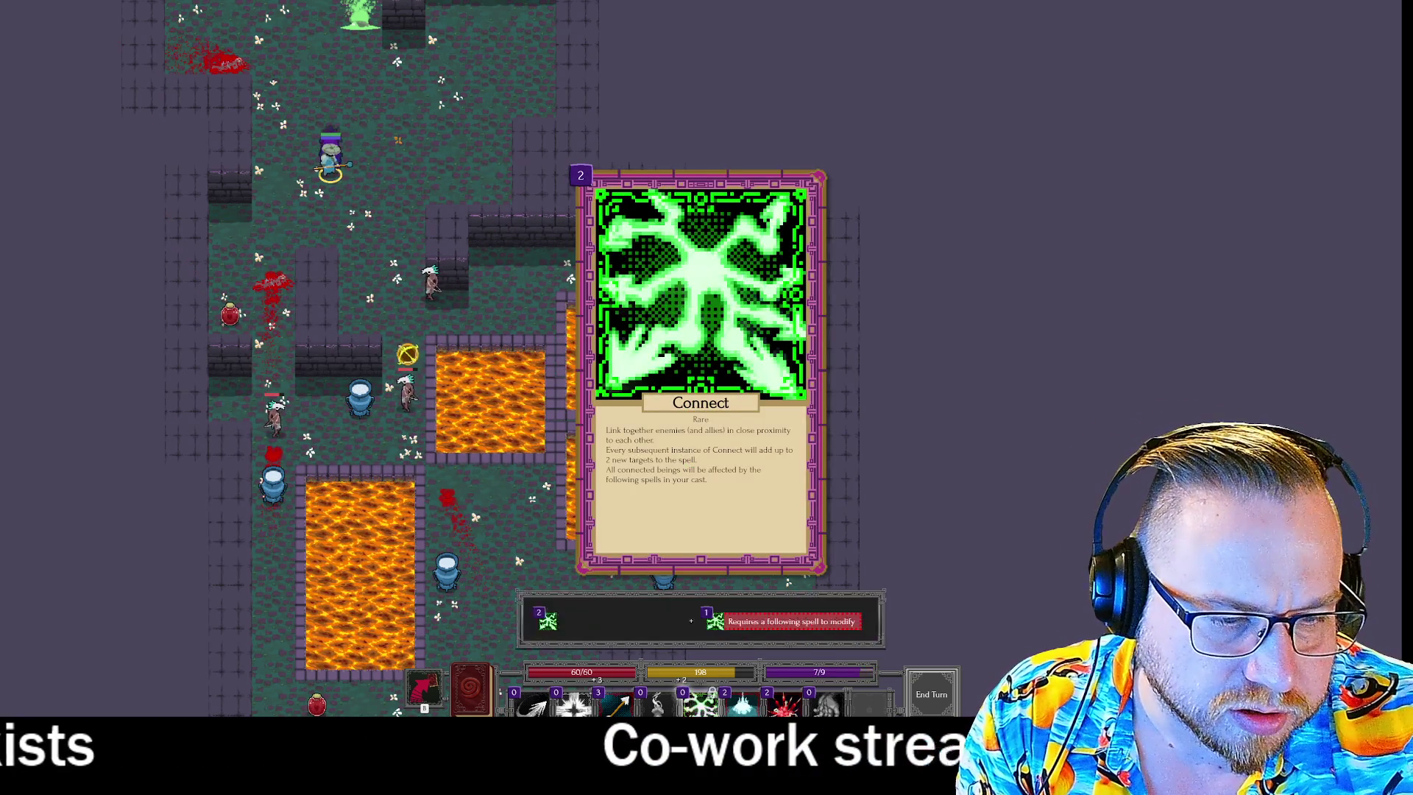
left_click(618, 702)
left_click(431, 293)
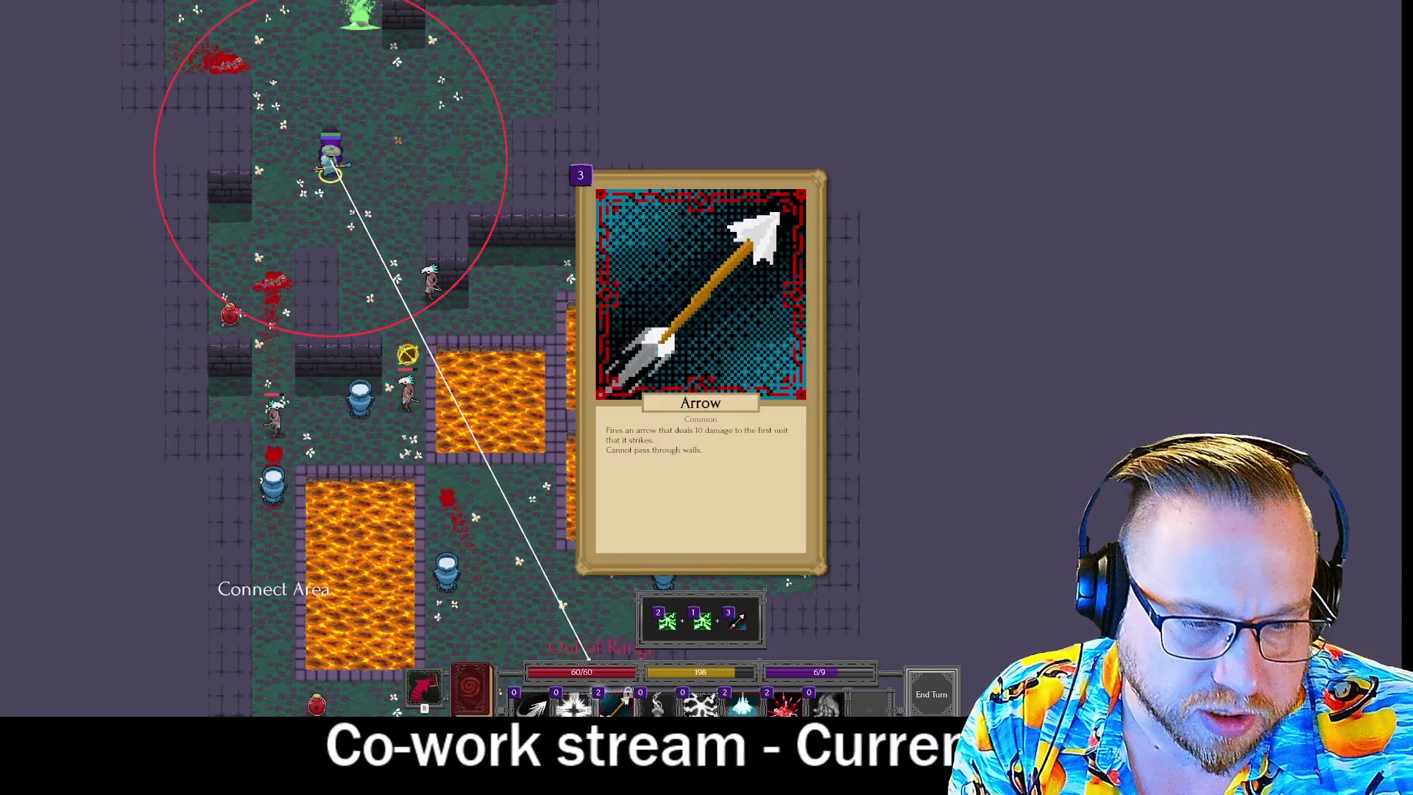
left_click(618, 703)
left_click(618, 702)
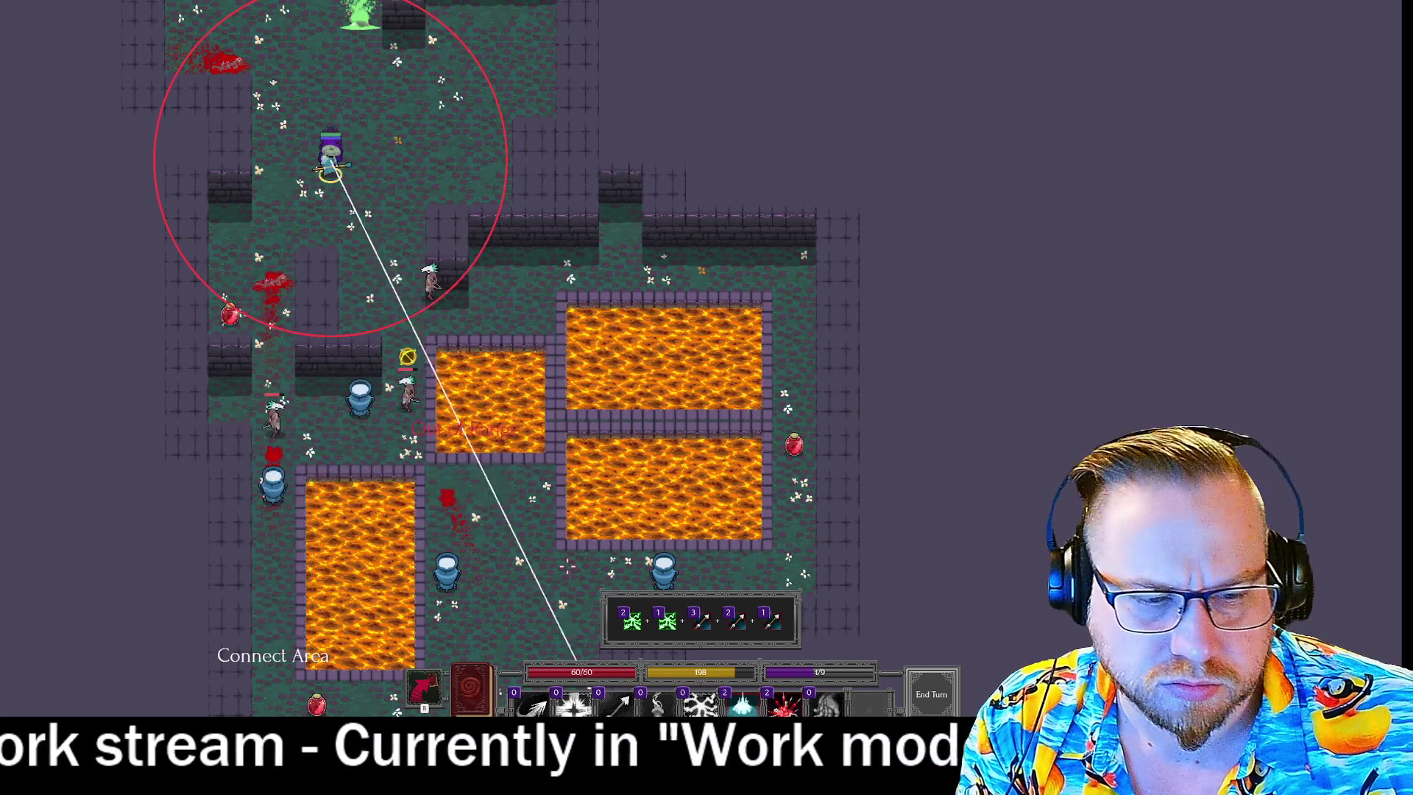
Queue Bone Shrapnel and Burst, walk down toward the enemies, and cast on the nearby one.
left_click(785, 705)
left_click(785, 705)
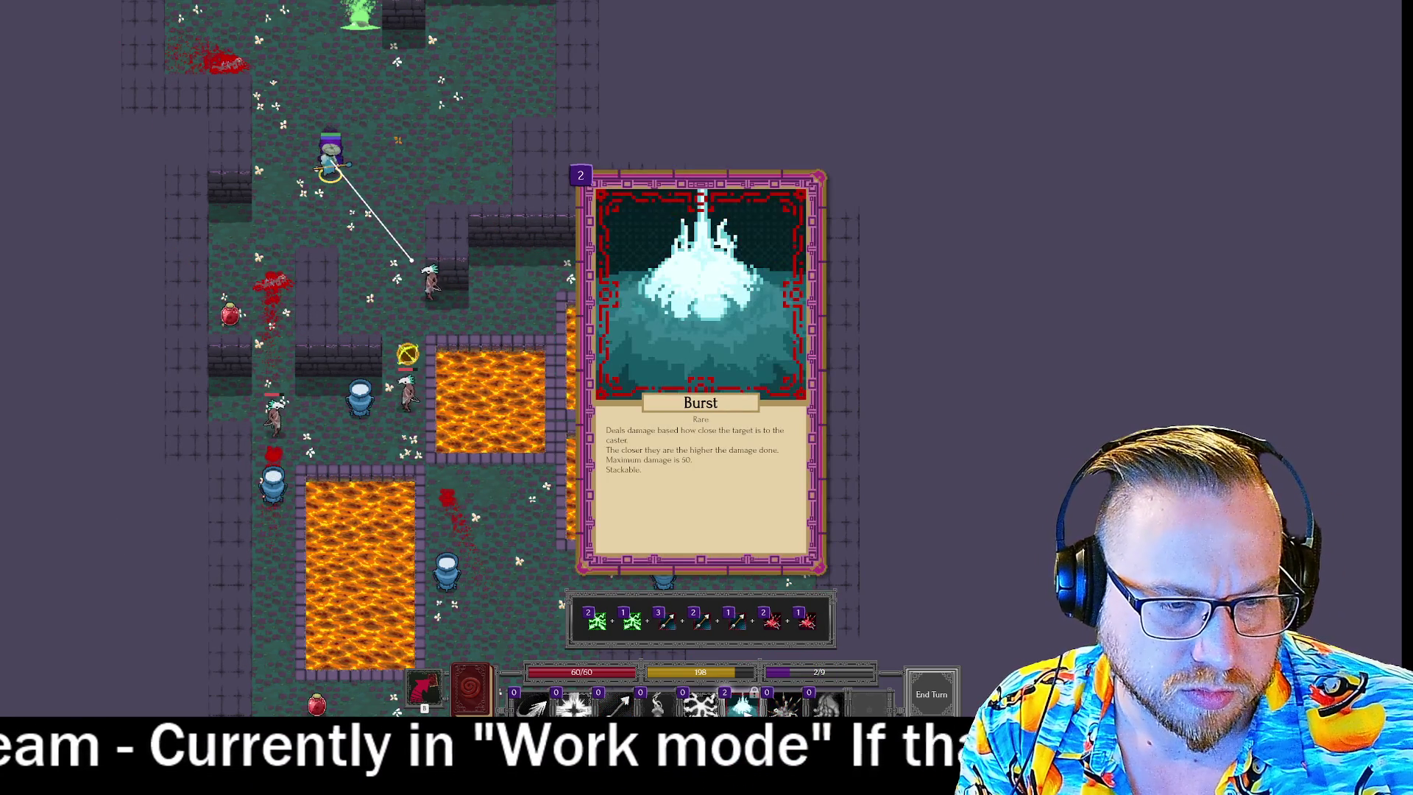
left_click(743, 705)
left_click(743, 705)
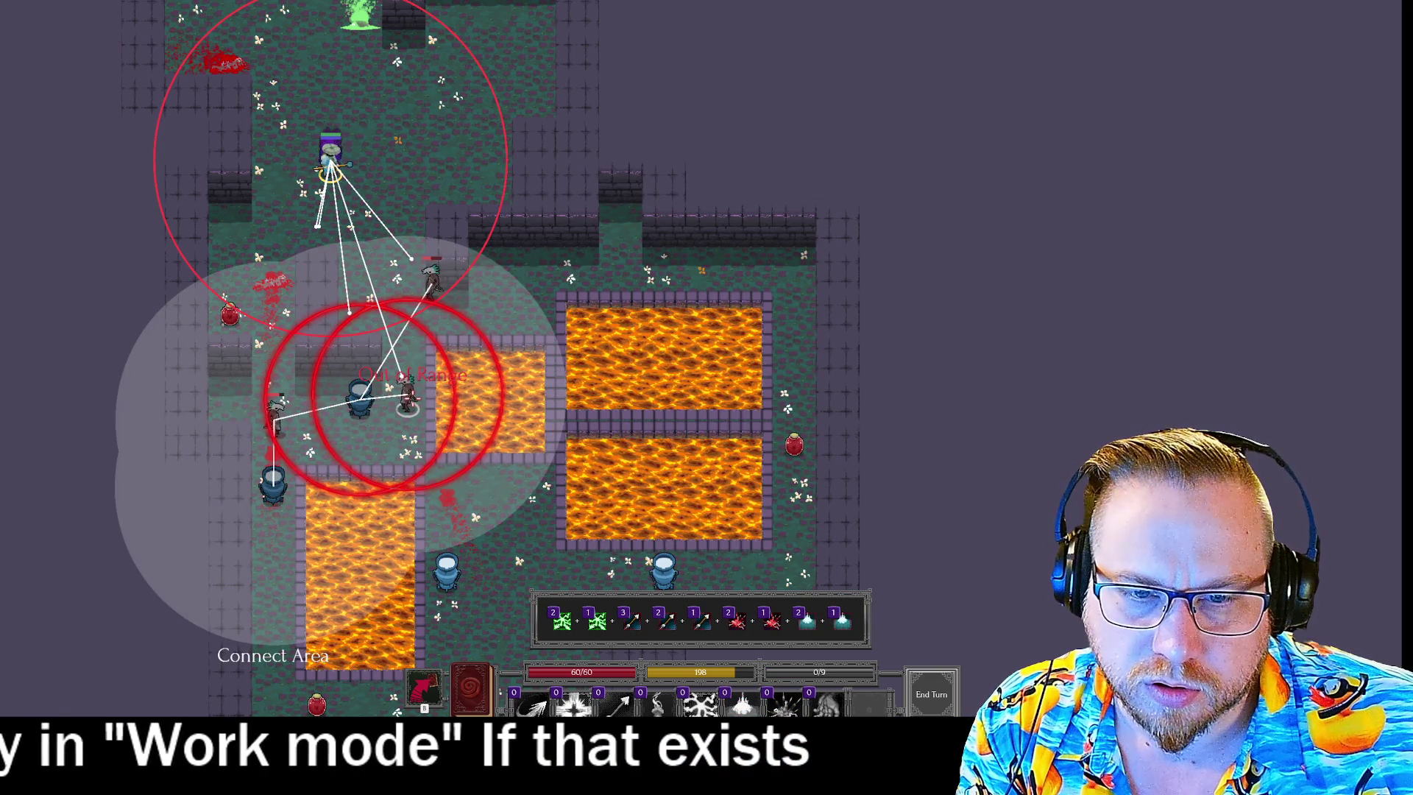
left_click(407, 347)
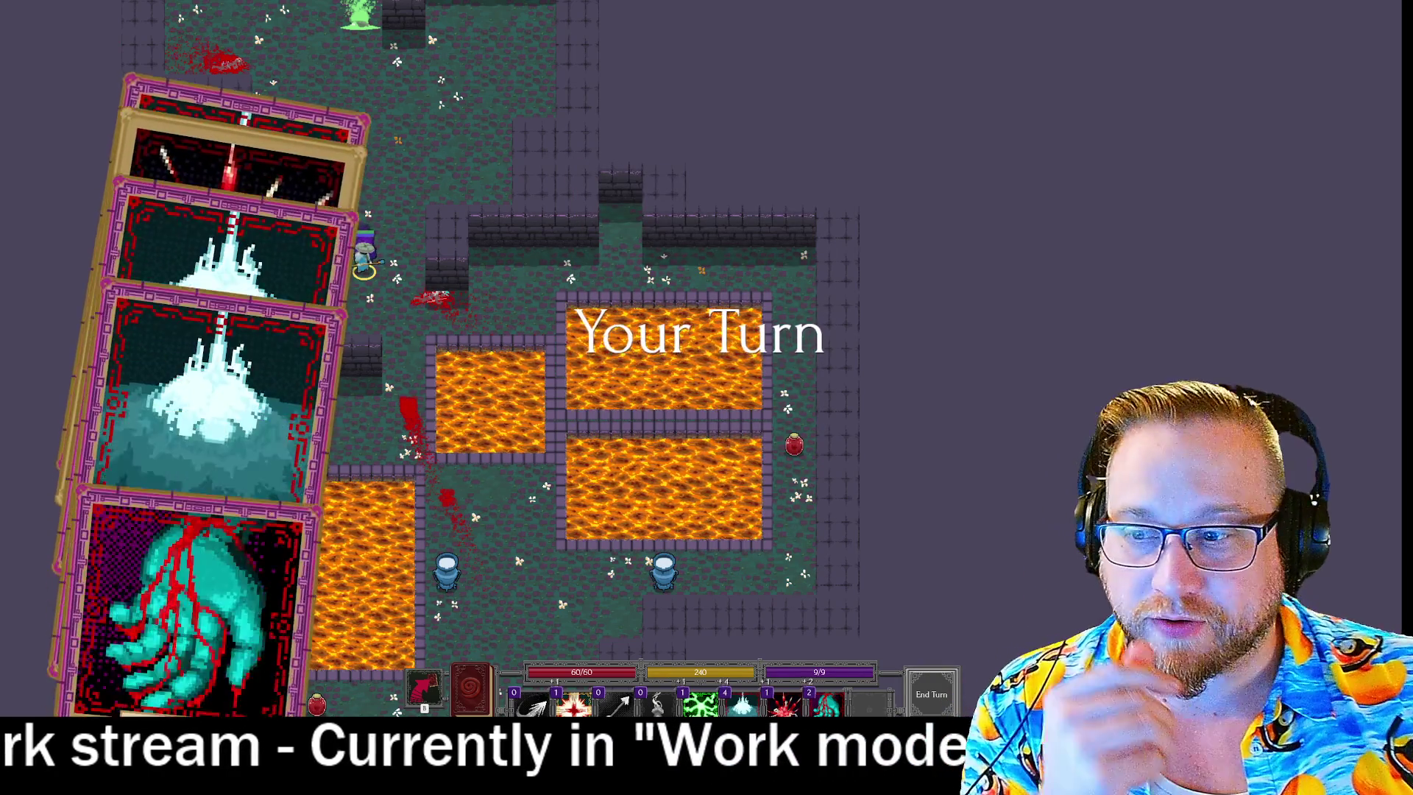
mouse_move(381, 364)
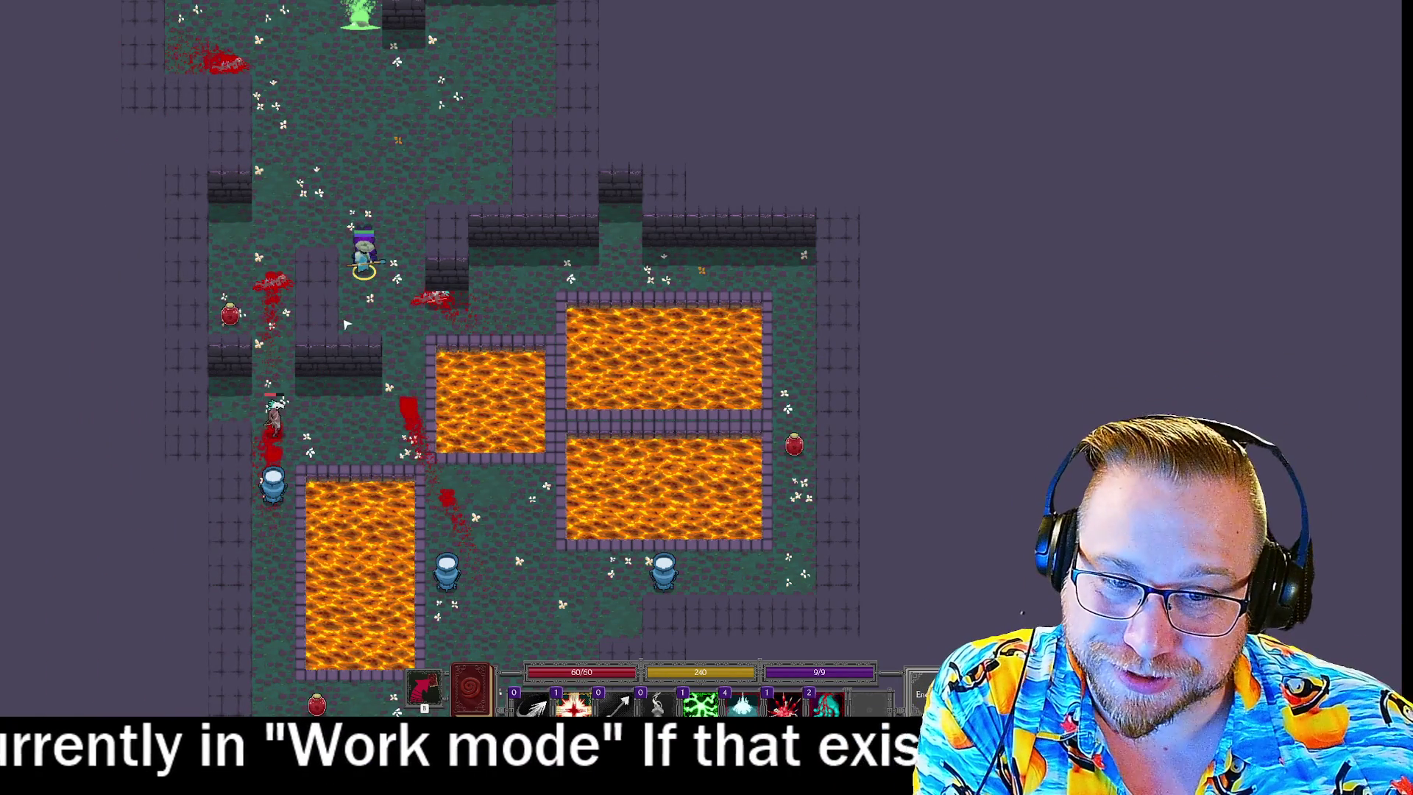
left_click(274, 415)
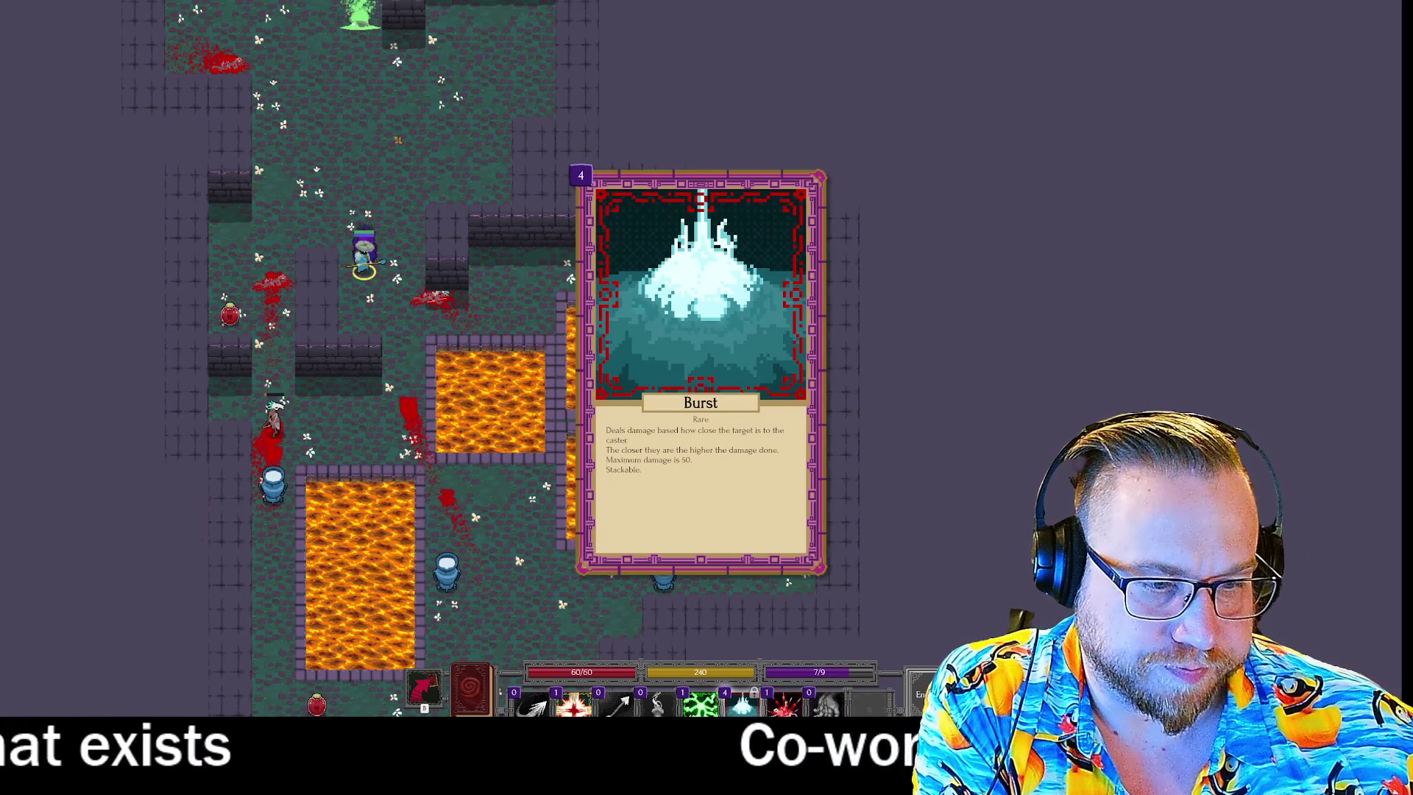
Hit the enemy below with Bone Shrapnel and several Bursts, stepping closer between casts.
left_click(784, 705)
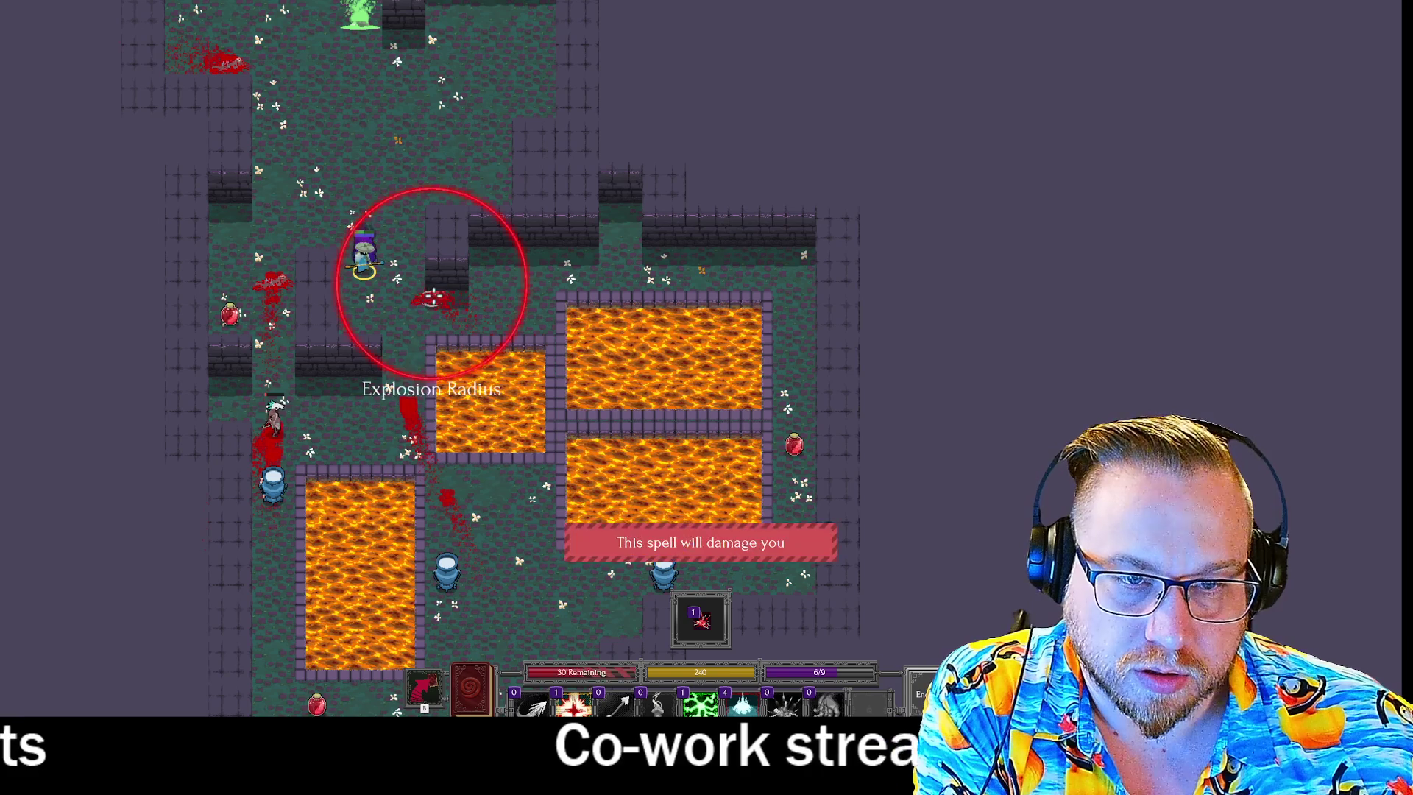
left_click(274, 423)
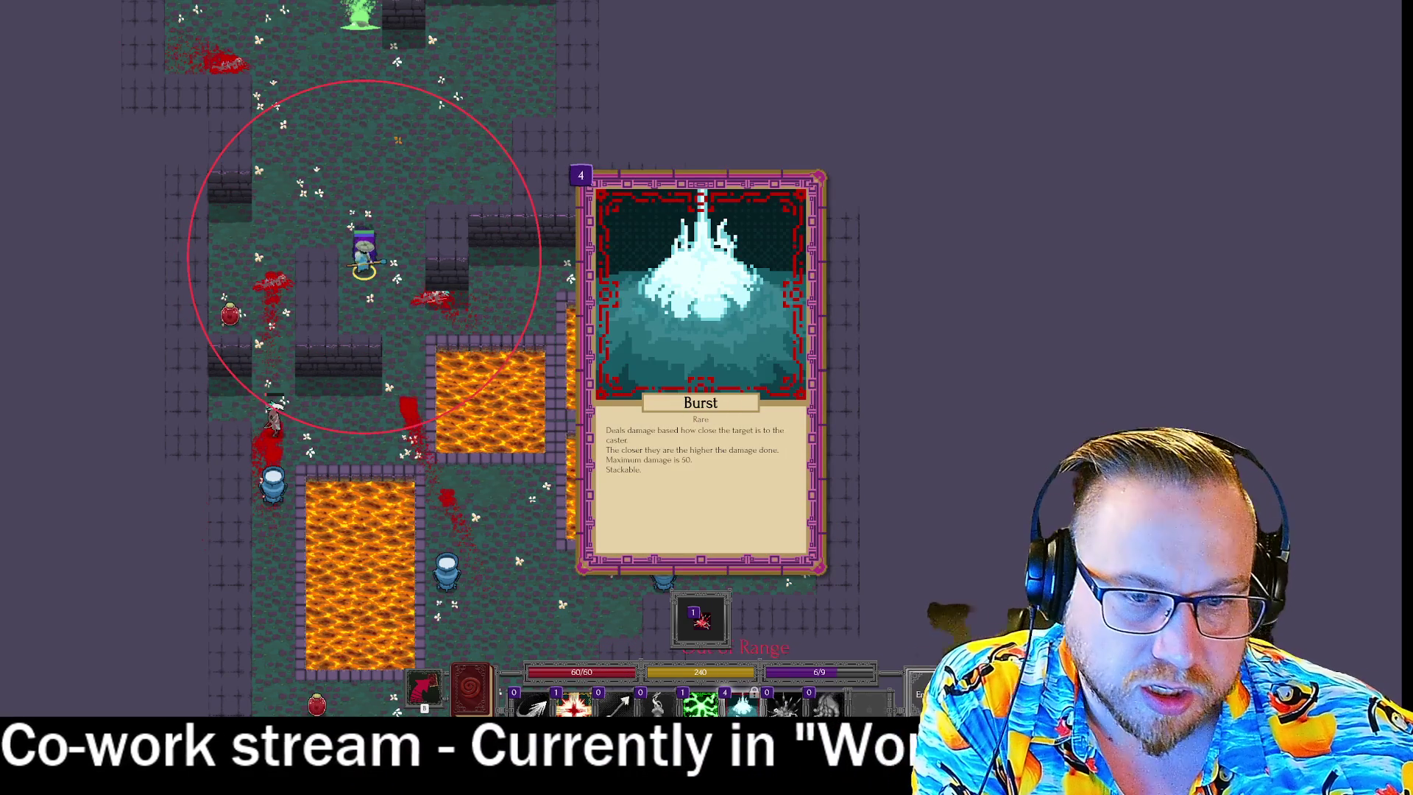
left_click(743, 704)
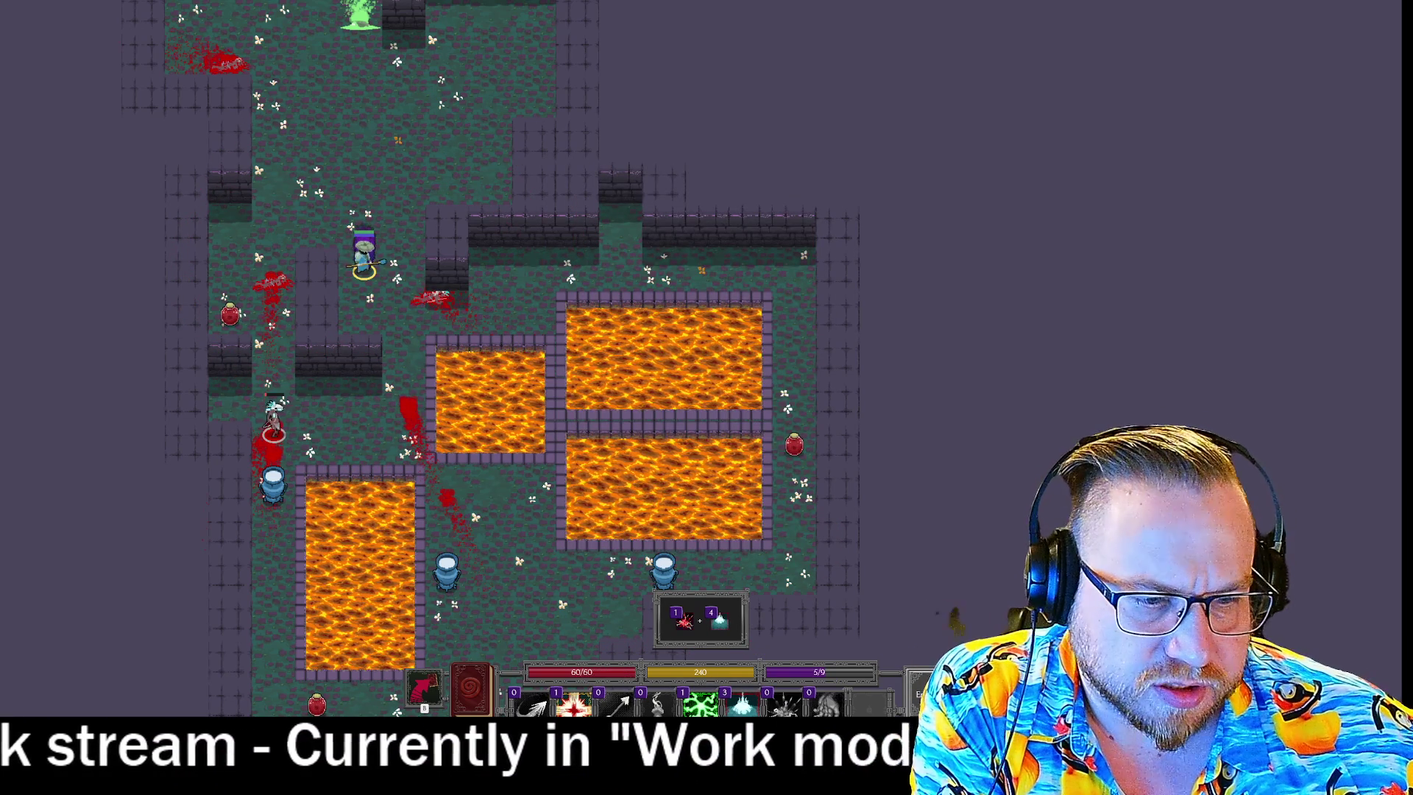
key("s")
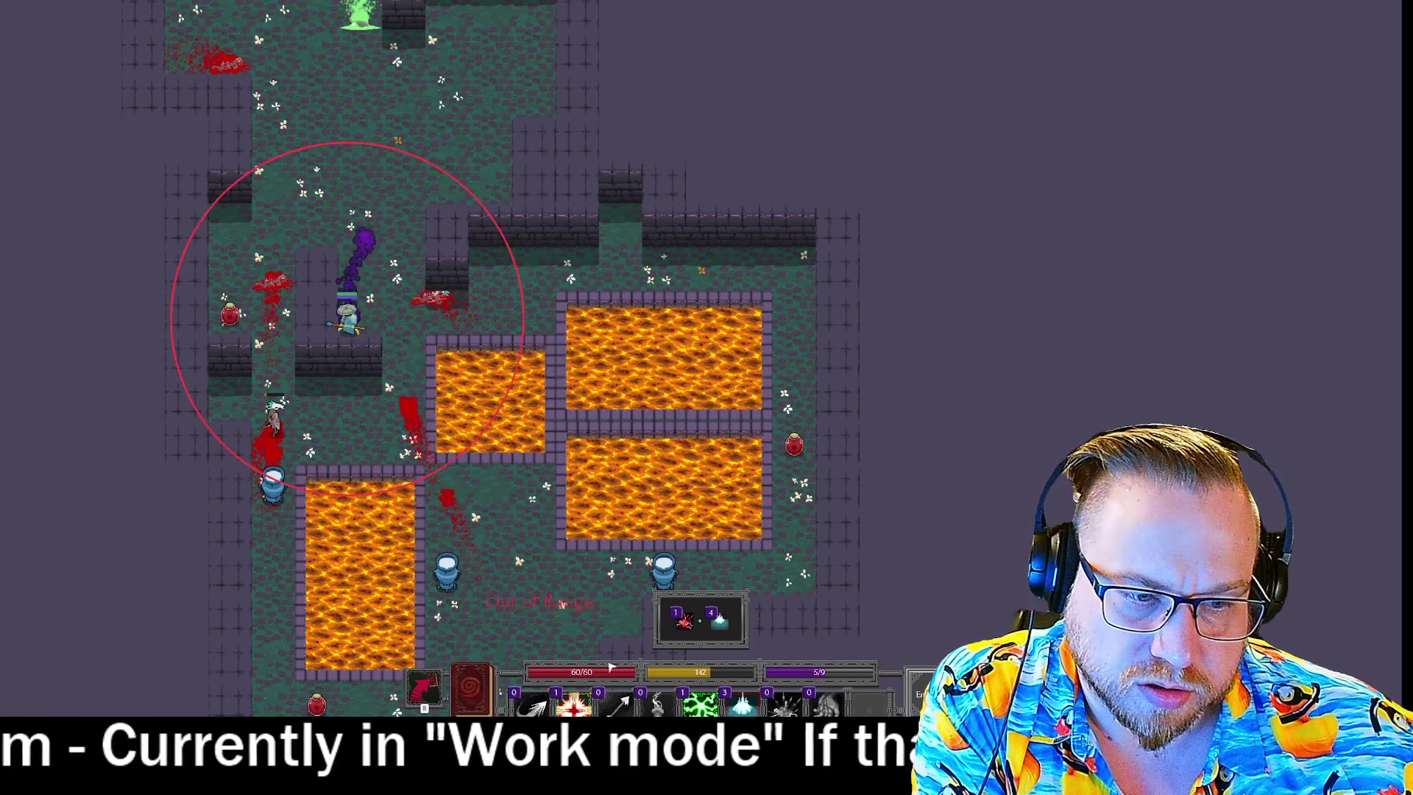
left_click(743, 705)
left_click(743, 704)
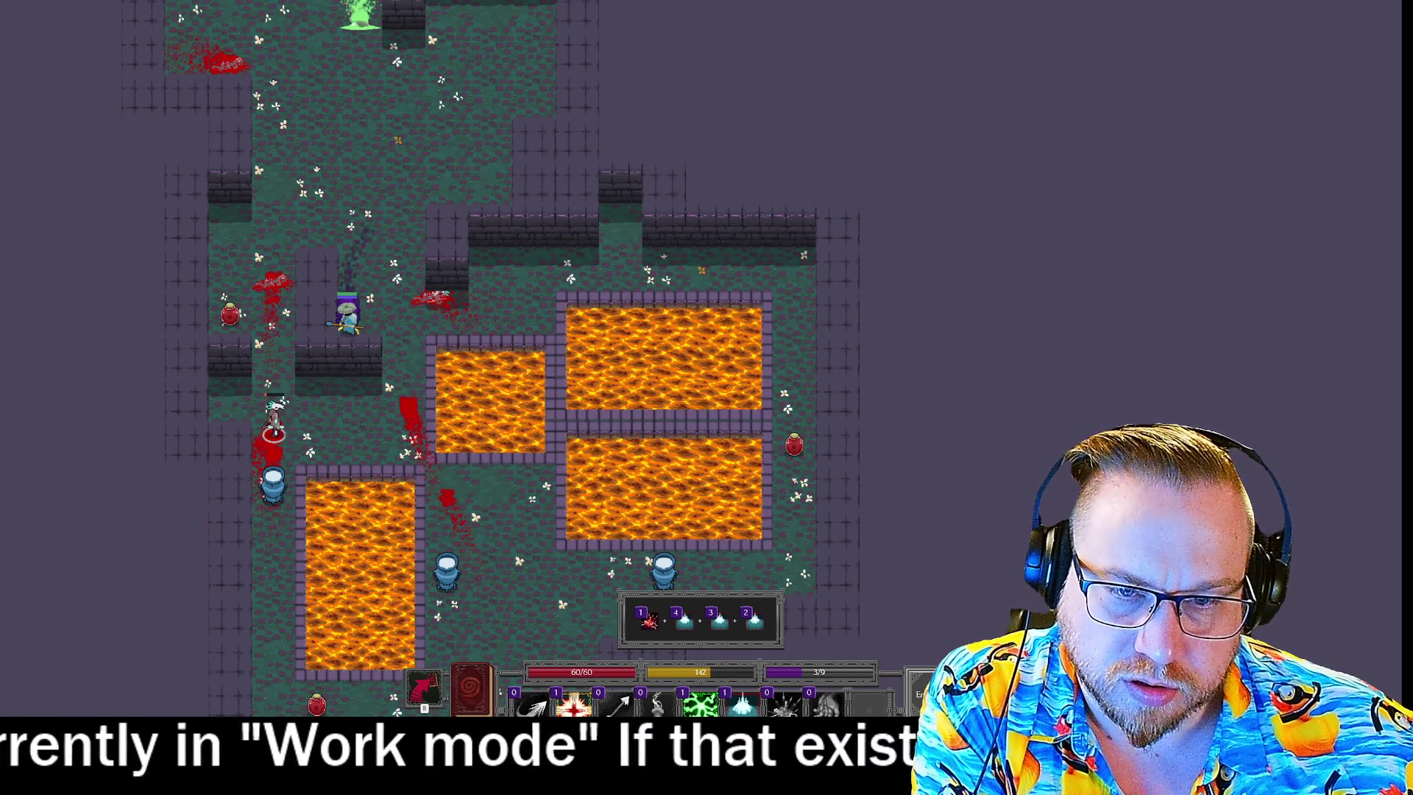
left_click(427, 364)
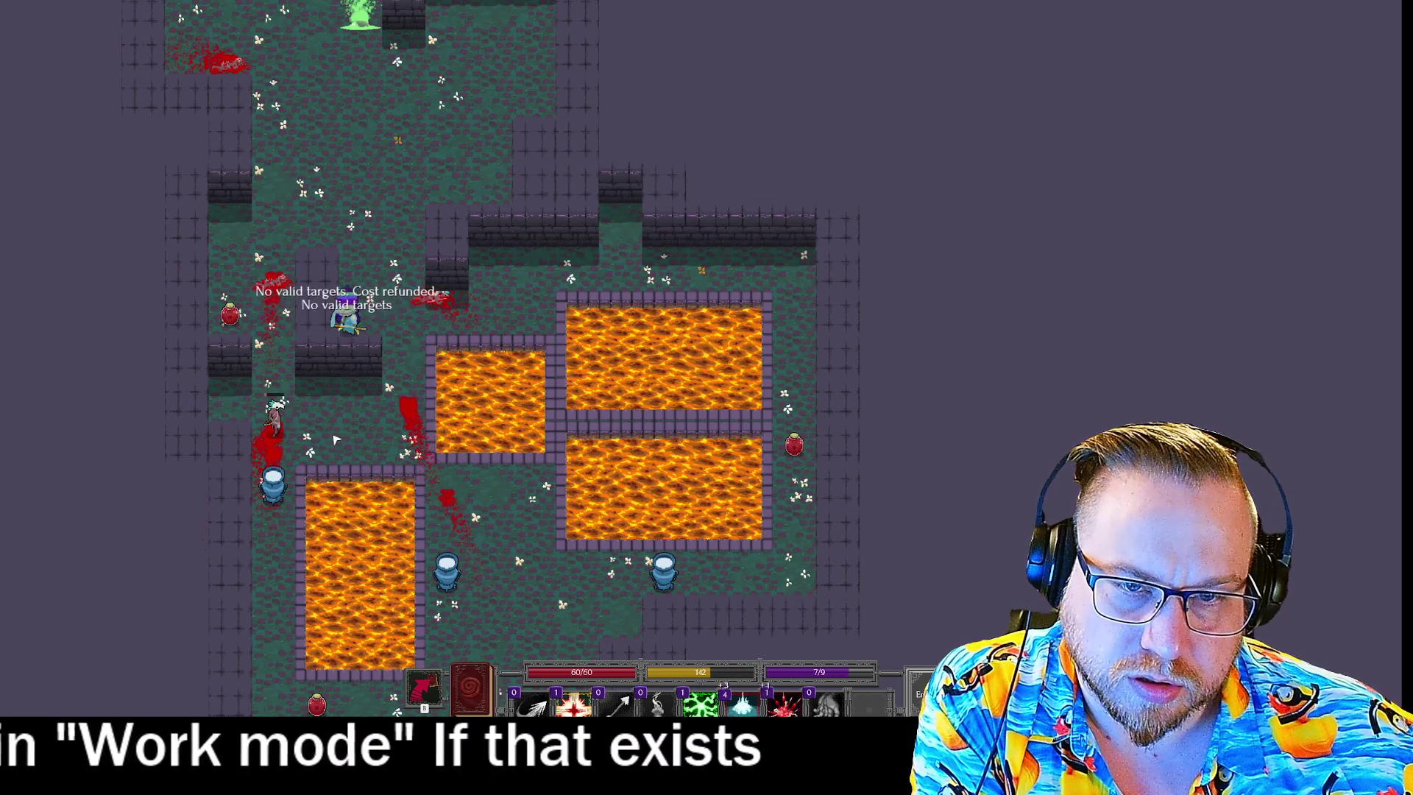
key("s")
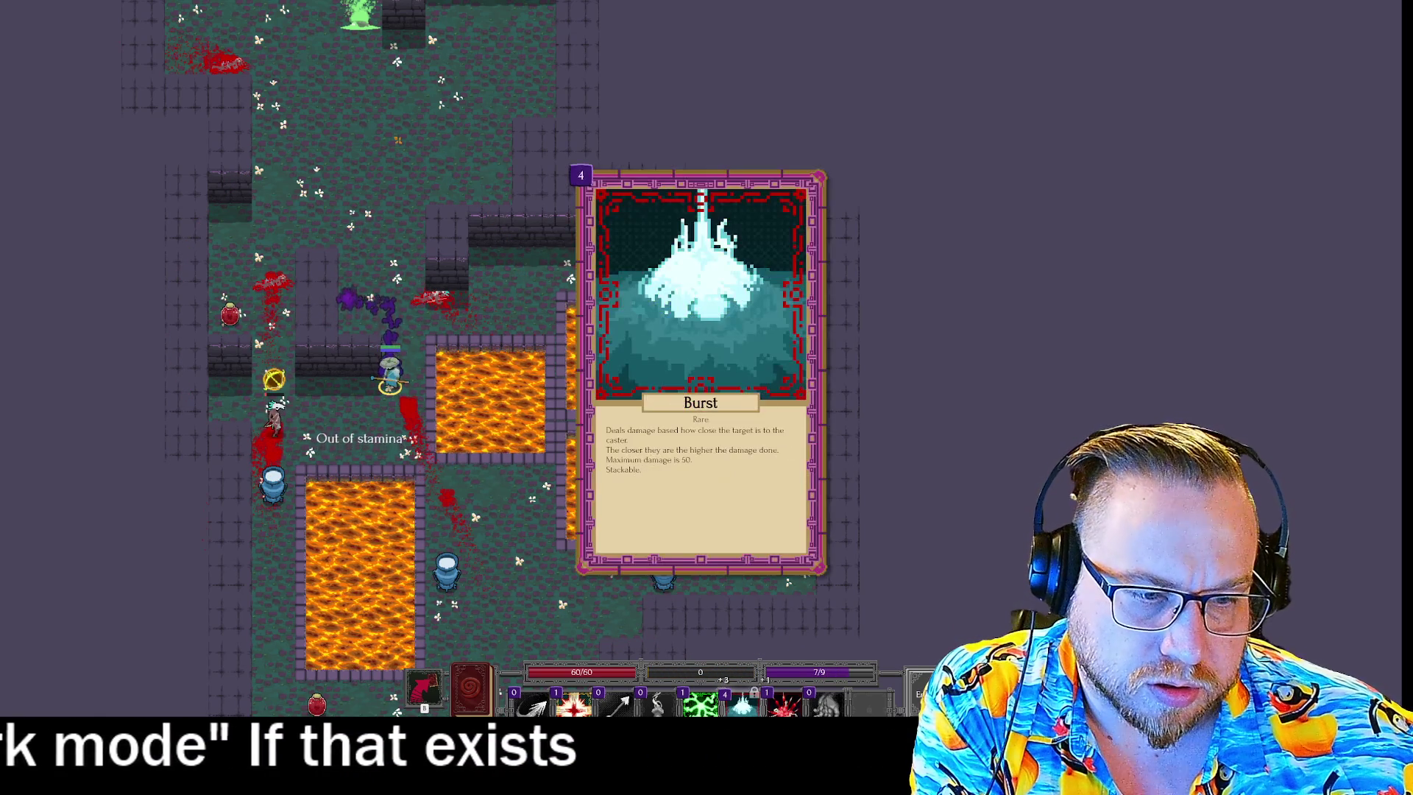
left_click(743, 704)
left_click(475, 471)
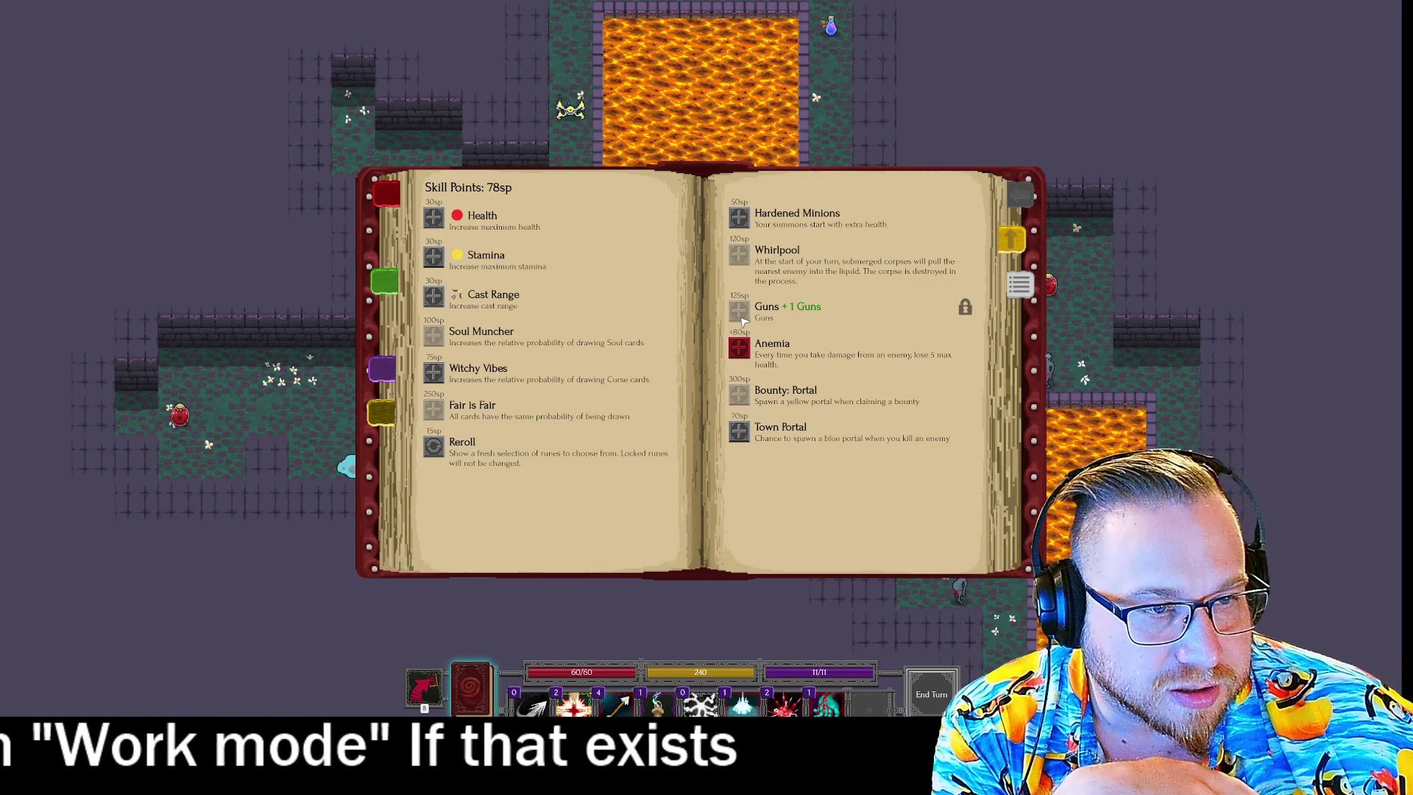
Buy two stamina upgrades for 60 sp, raising stamina to 260, then walk onto the Health Potion.
left_click(434, 297)
left_click(434, 257)
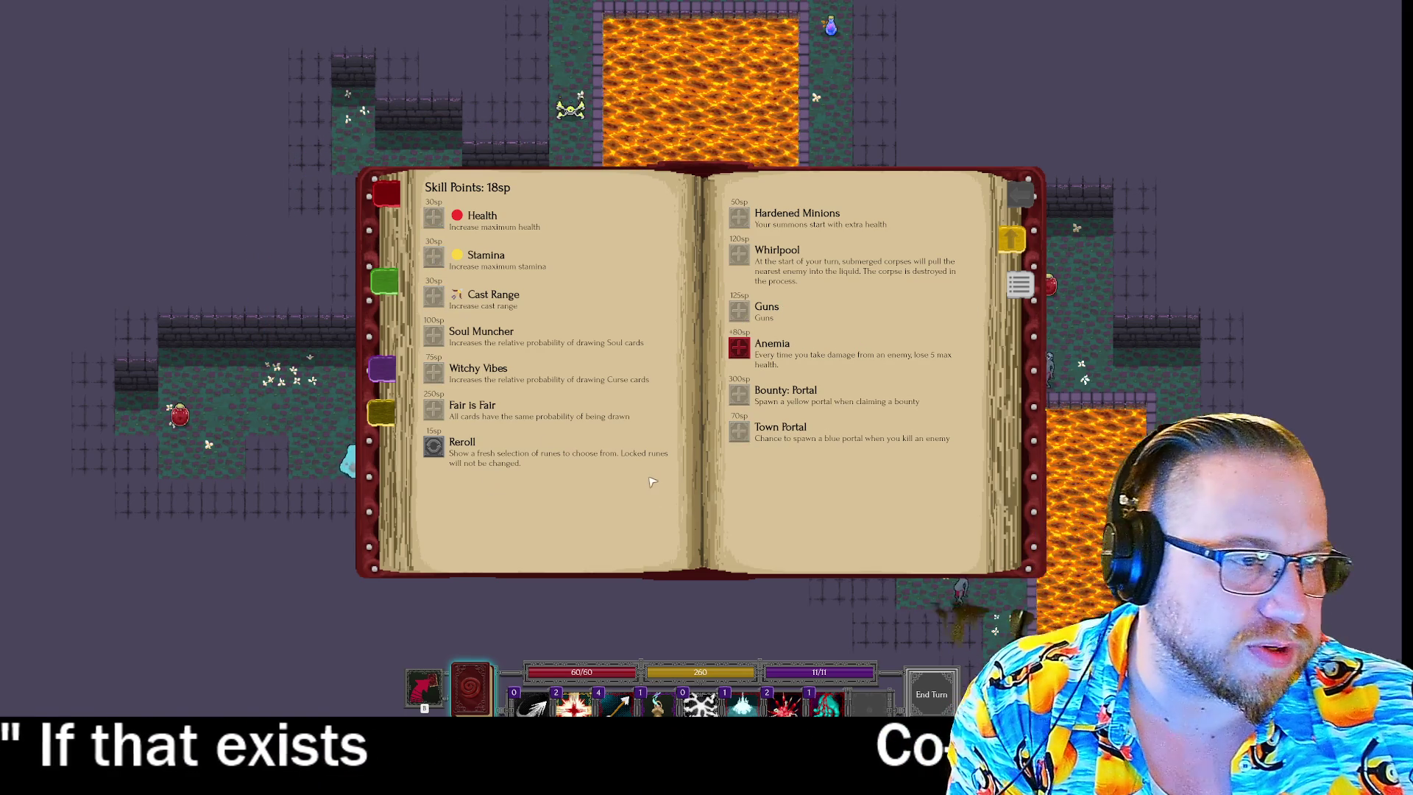
key("Escape")
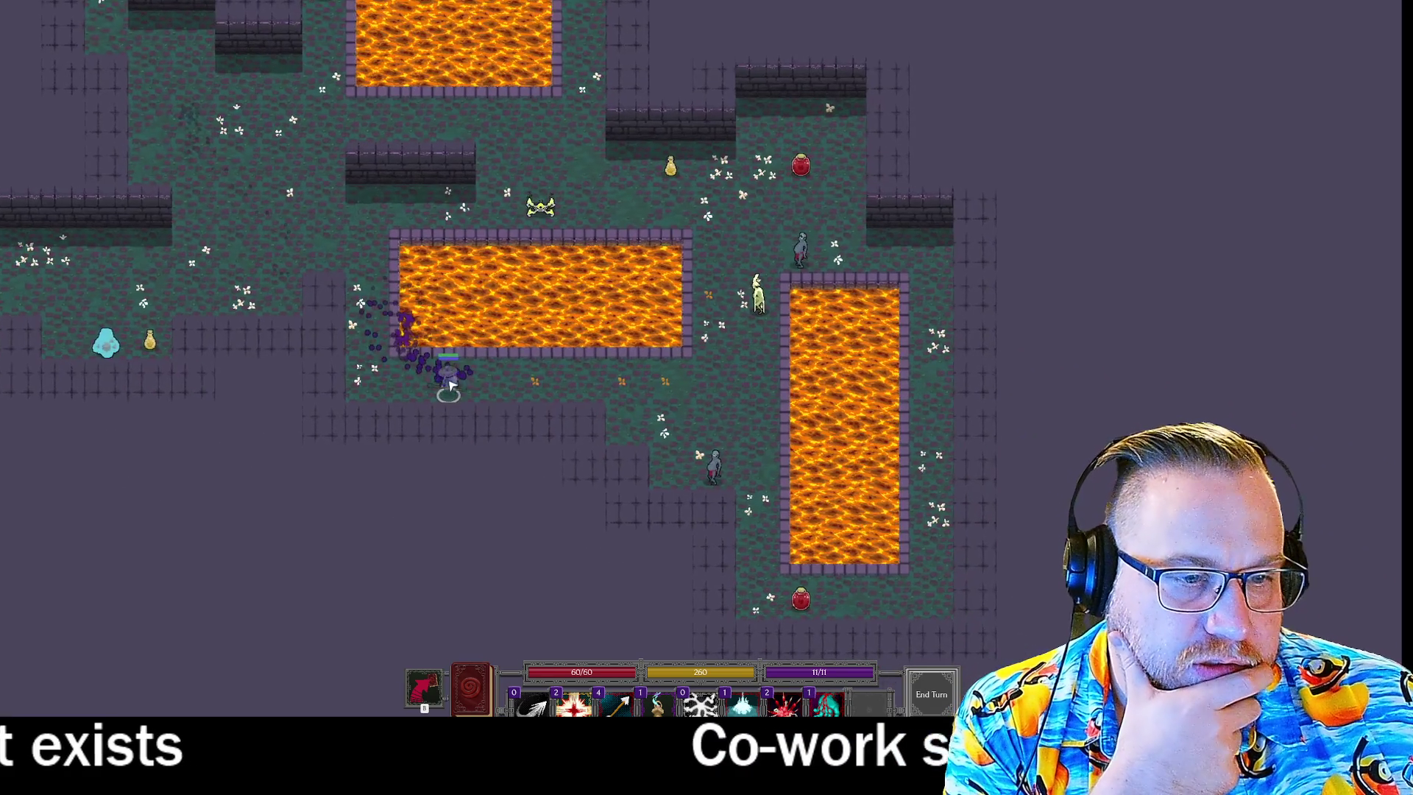
left_click(810, 163)
left_click_drag(810, 163, 1060, 380)
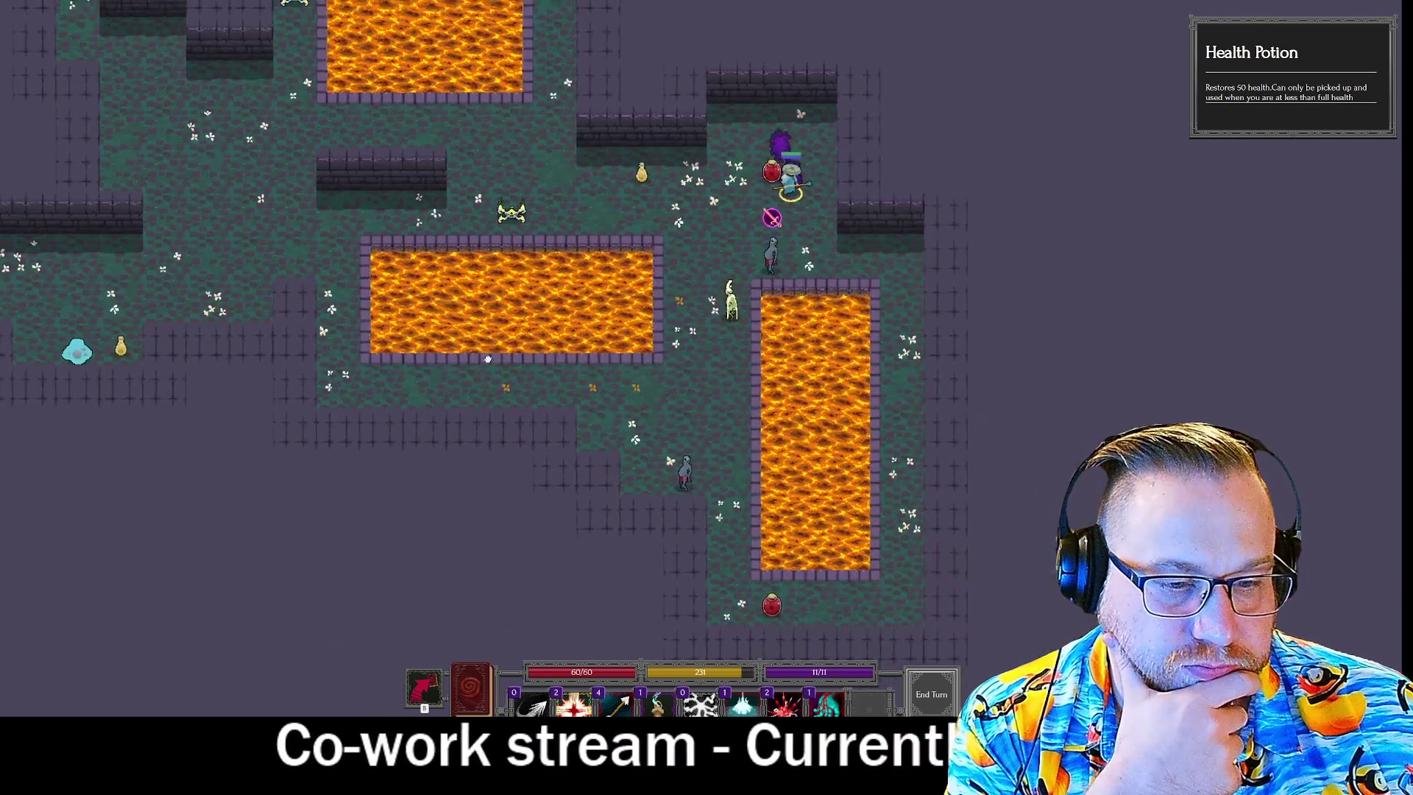
Play Arrow, Suffocate and Bone Shrapnel on the nearby enemy.
mouse_move(622, 703)
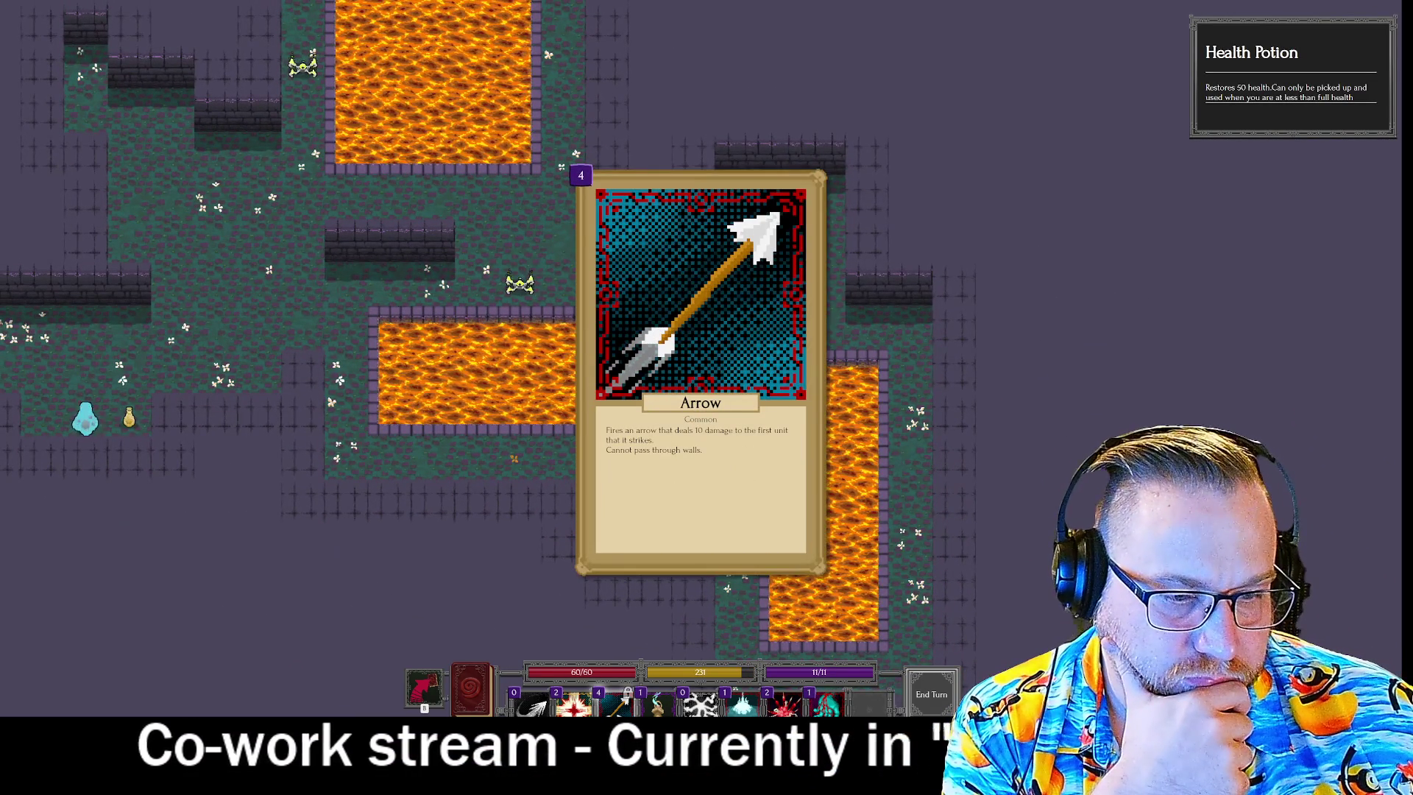
left_click(621, 703)
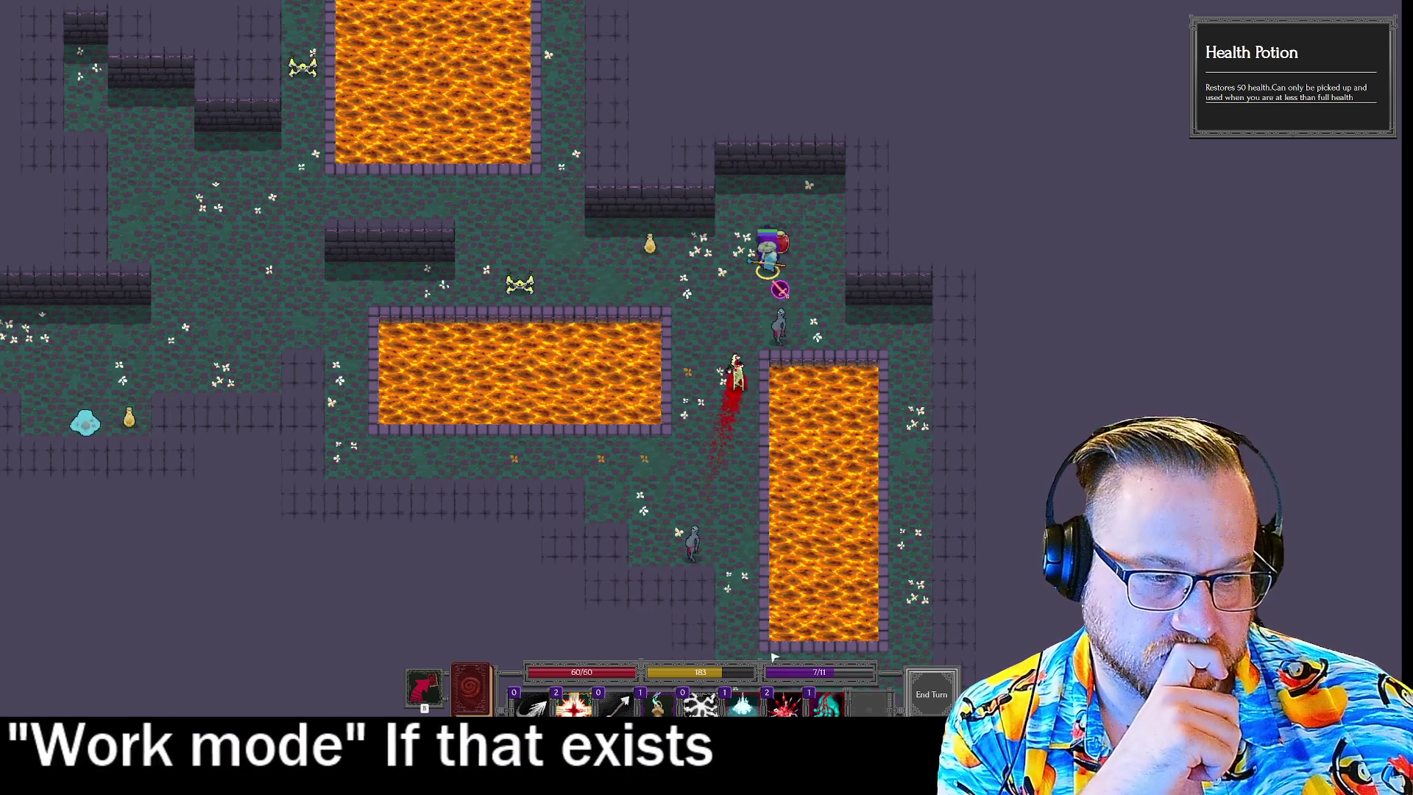
mouse_move(827, 703)
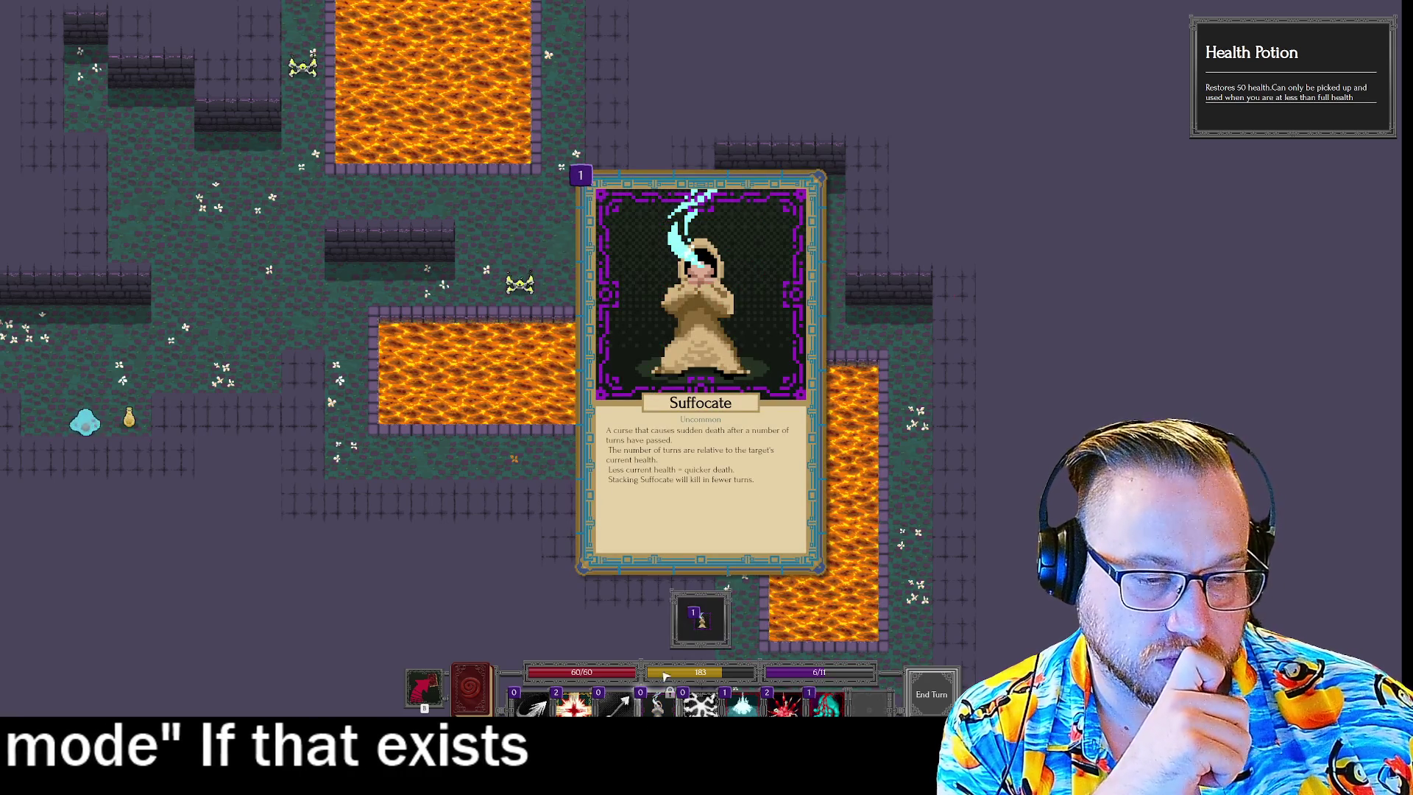
left_click(781, 334)
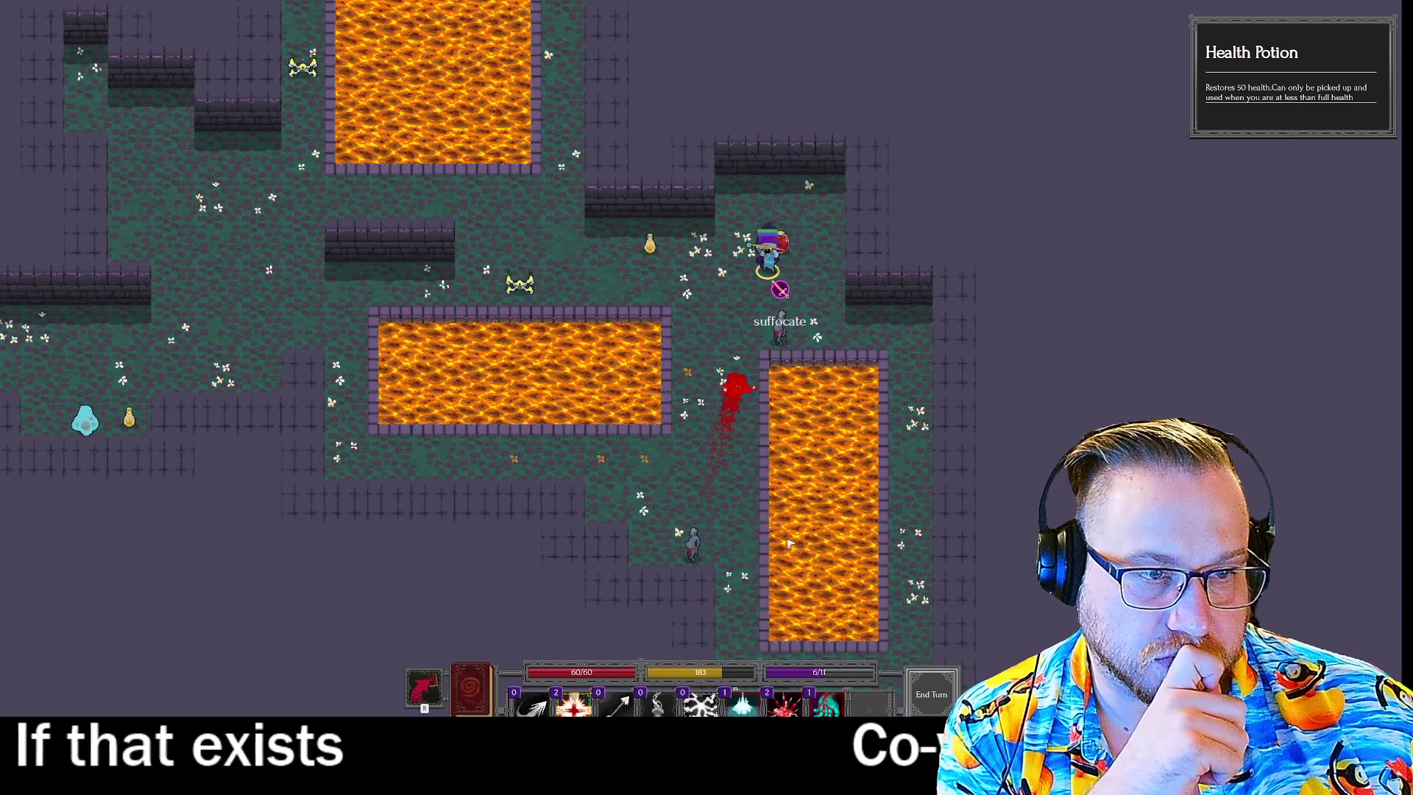
mouse_move(585, 693)
left_click(786, 702)
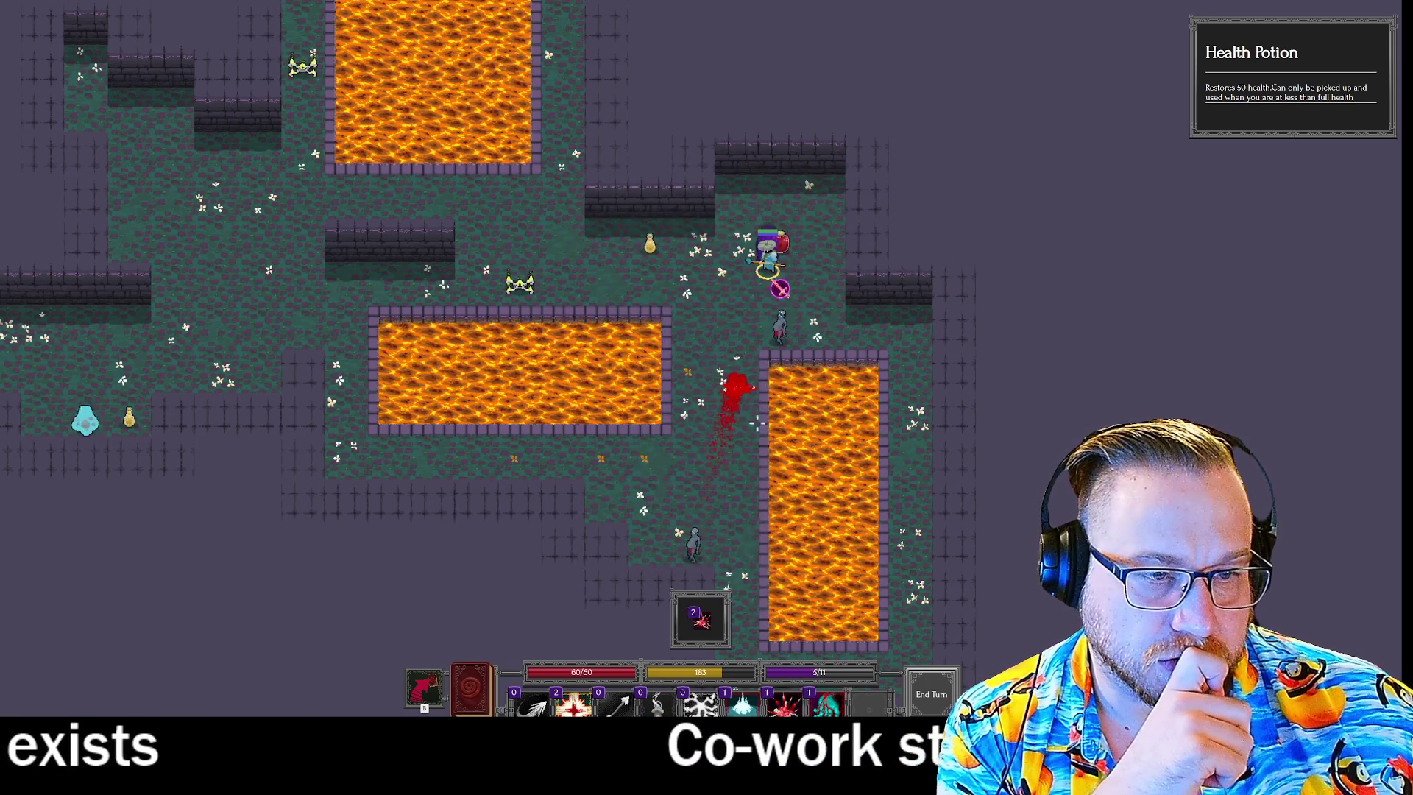
left_click(756, 409)
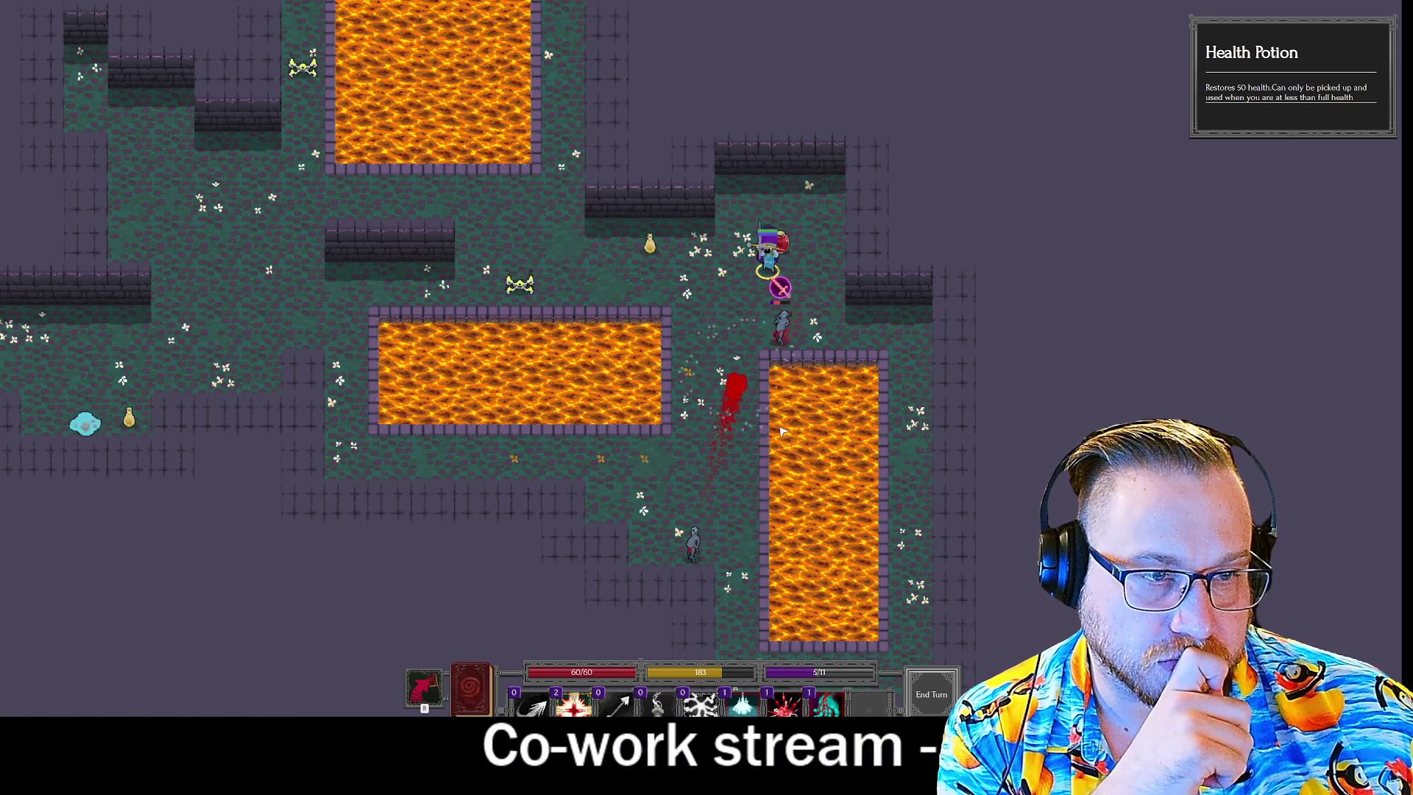
Aim Bone Shrapnel, add then remove Bleed from the combo, and queue Bleed alone.
left_click(786, 703)
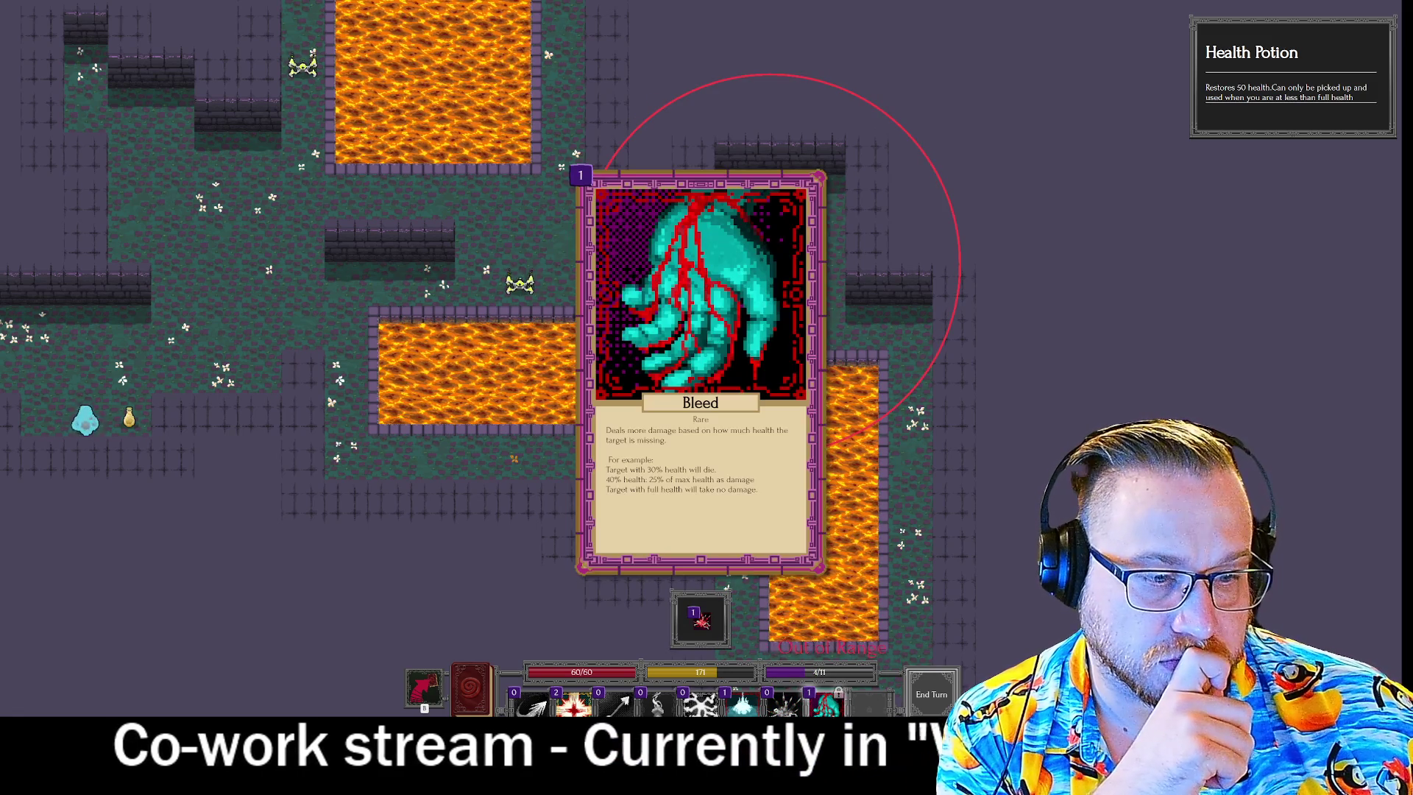
left_click(821, 705)
right_click(733, 386)
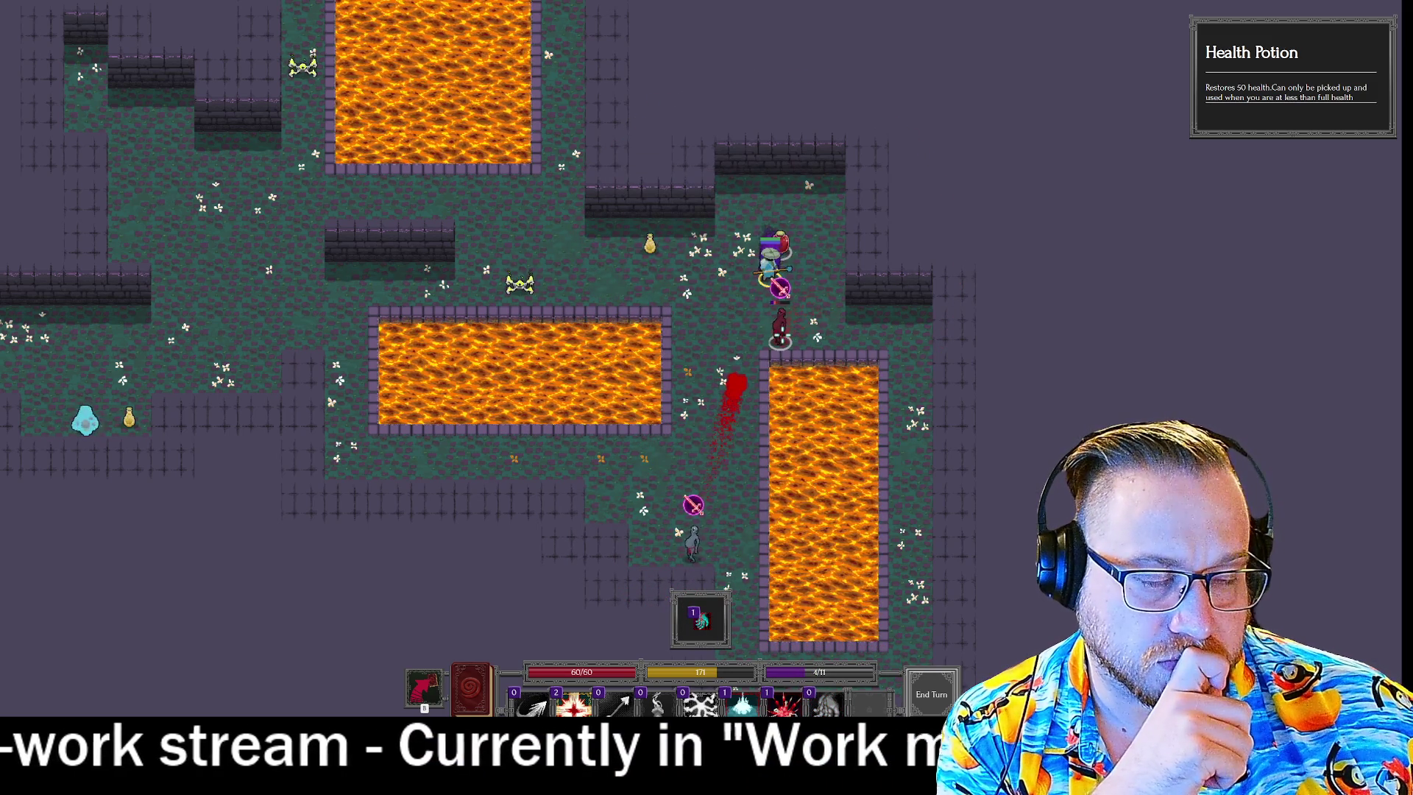
left_click(820, 705)
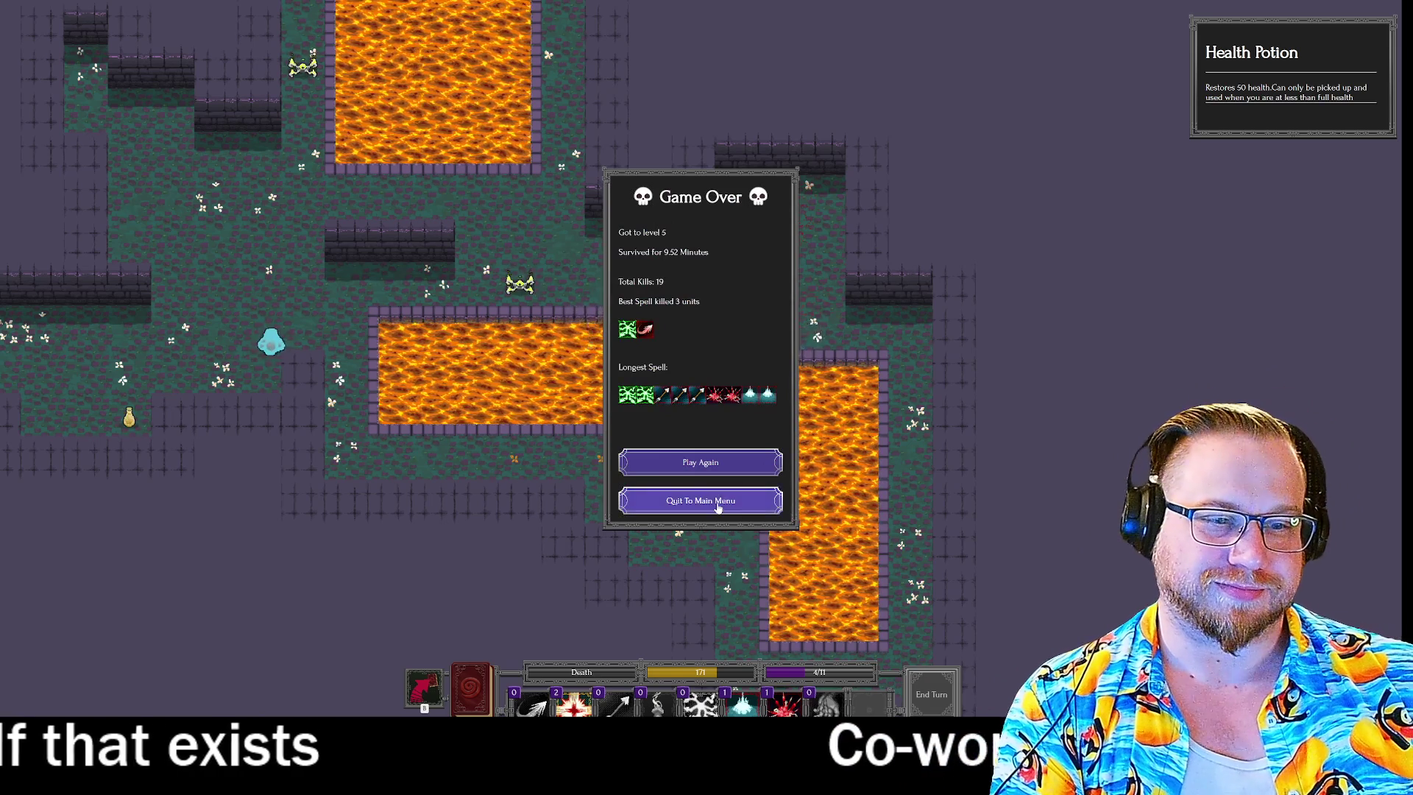
Quit the finished run to the desktop and switch back to the GameMaker editor.
left_click(735, 503)
left_click(714, 456)
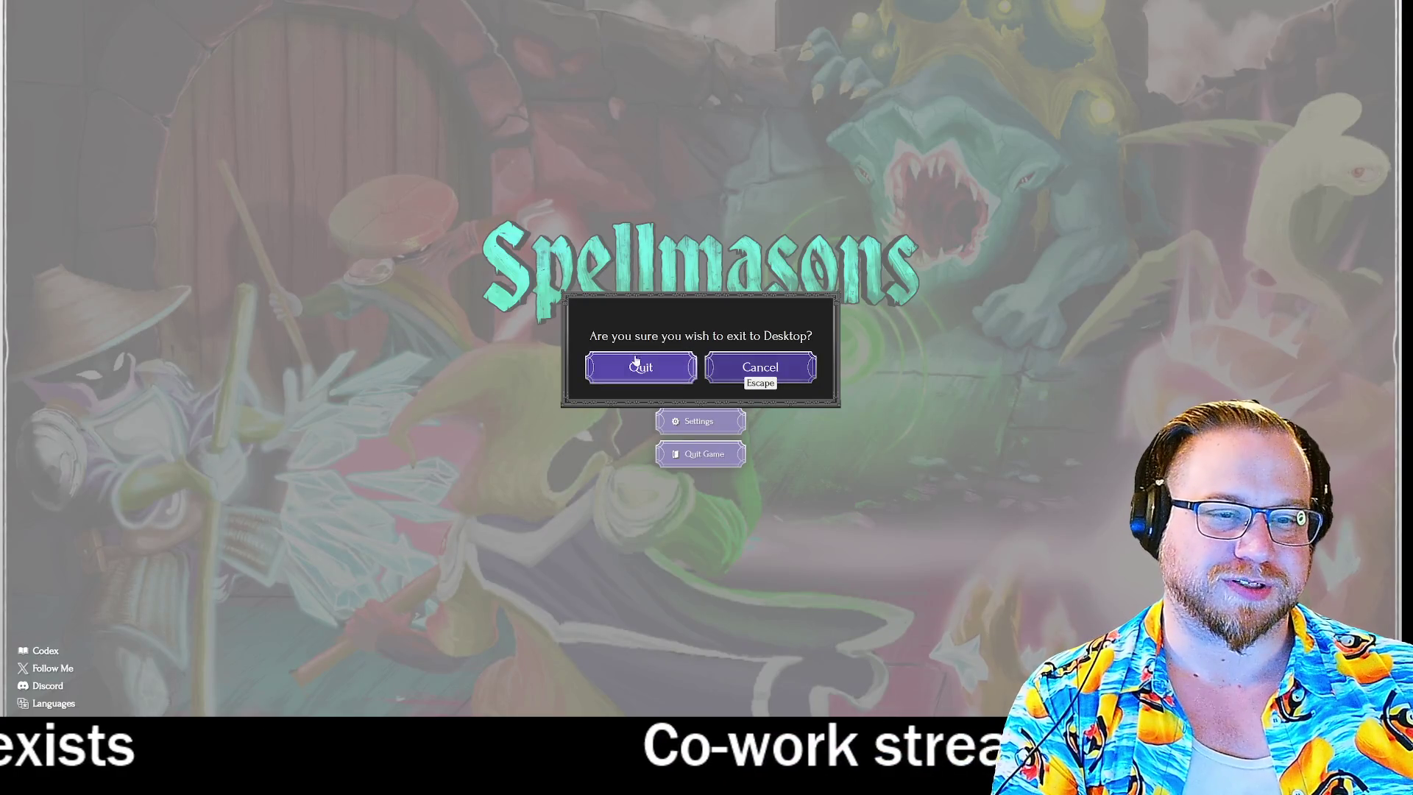
left_click(637, 363)
key("alt+Tab")
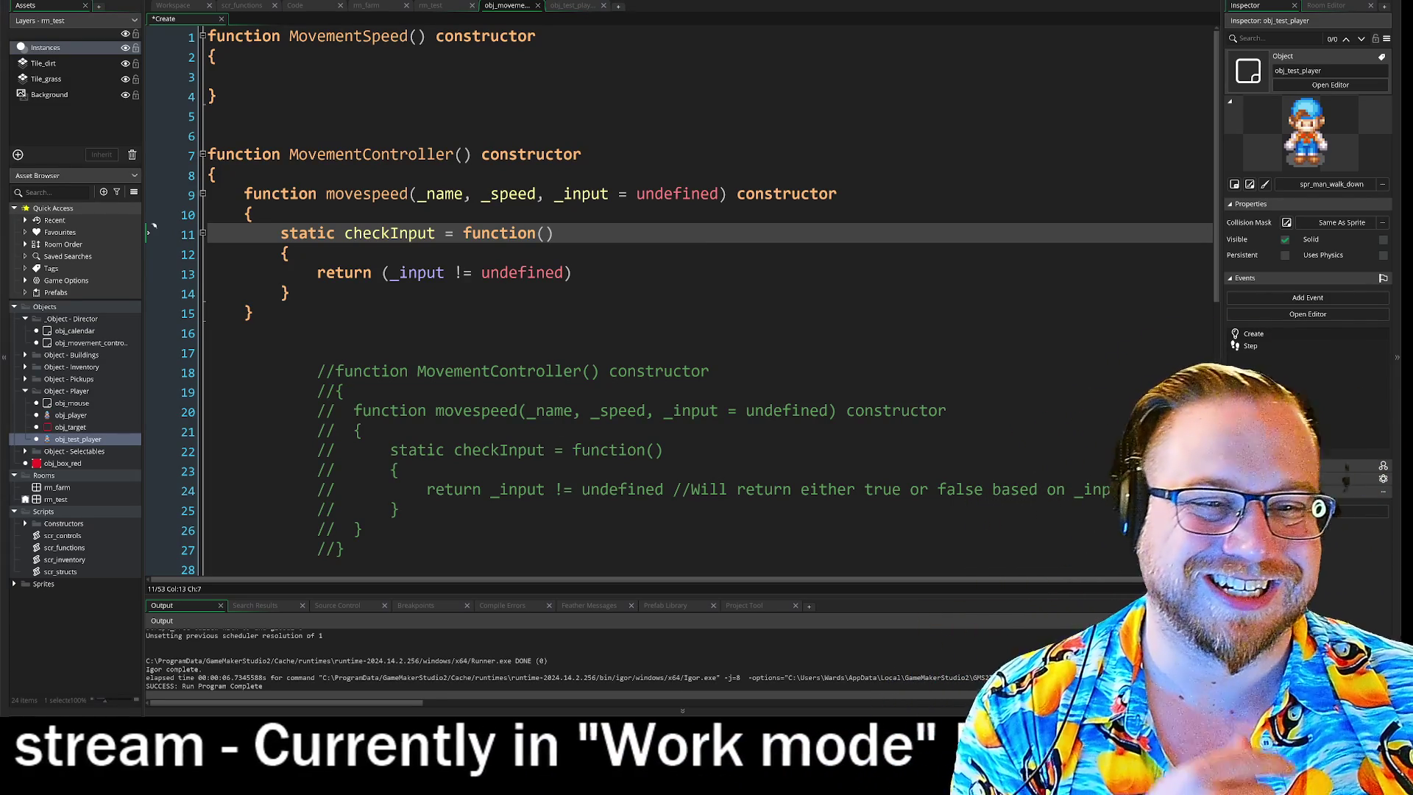
Move the cursor down to line 15 of the Create event code.
key("Down")
key("Down")
key("Down")
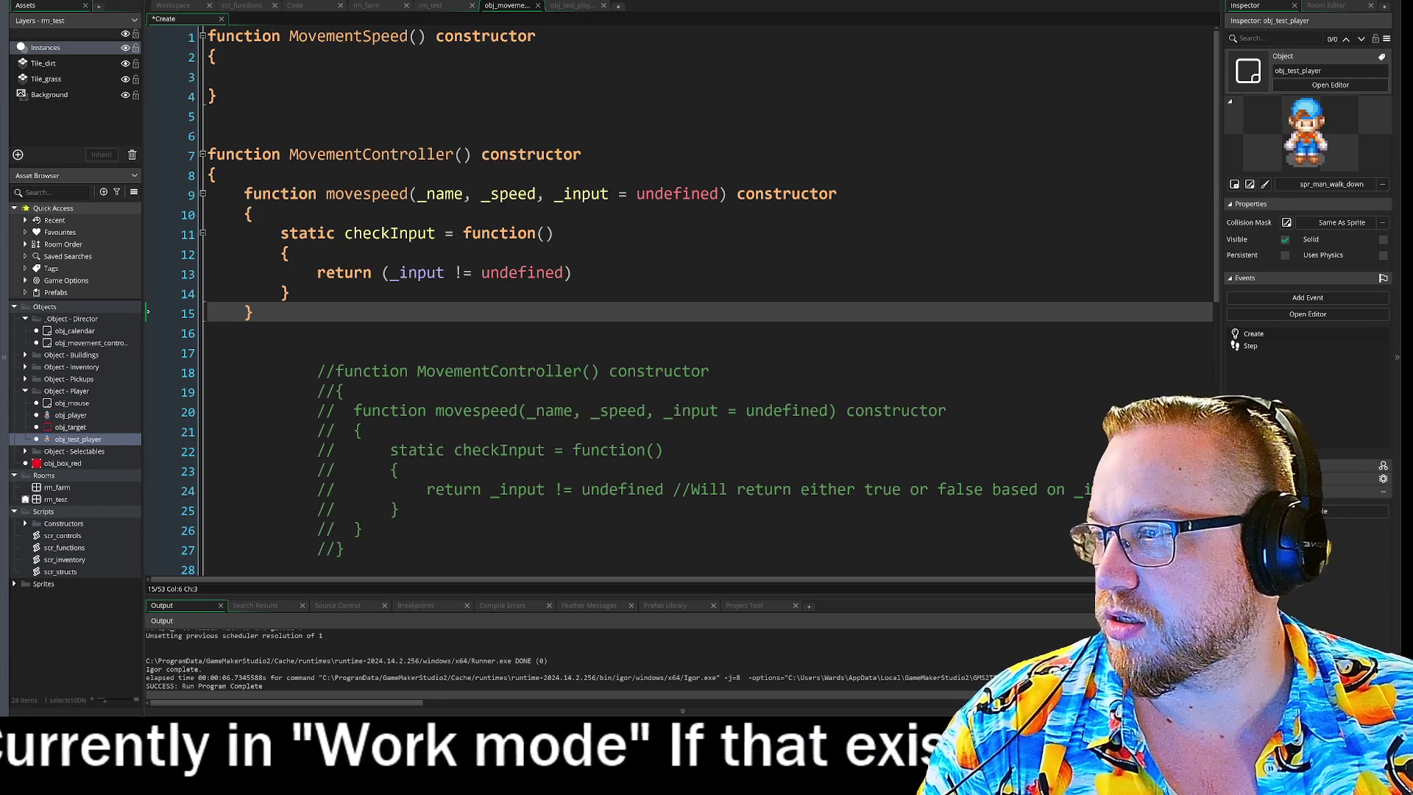
Bring the Discord photo viewer to top-centre over the editor, then close the burger photo.
mouse_move(0, 188)
left_mouse_down()
mouse_move(434, 119)
mouse_move(383, 34)
mouse_move(279, 13)
left_mouse_up()
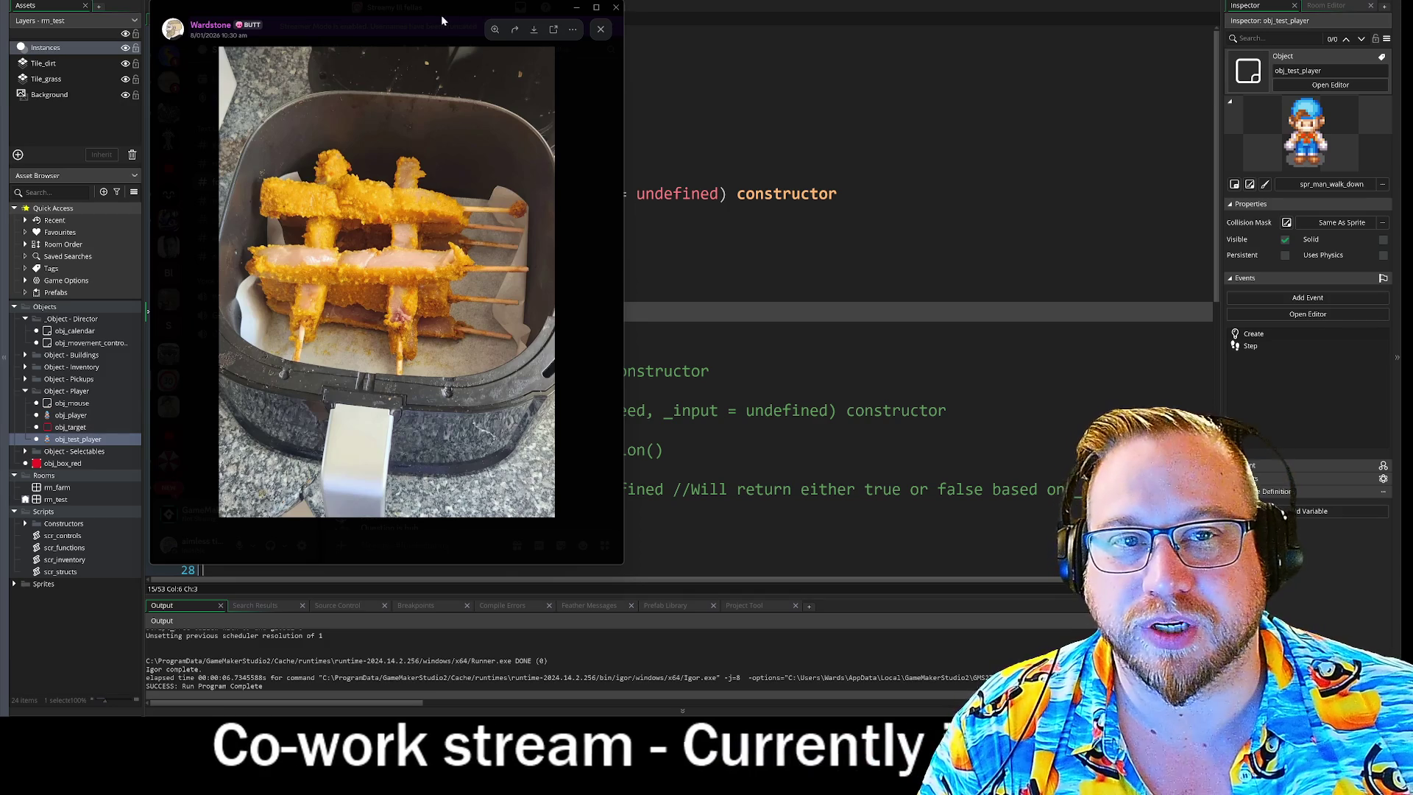
left_click_drag(457, 9, 0, 7)
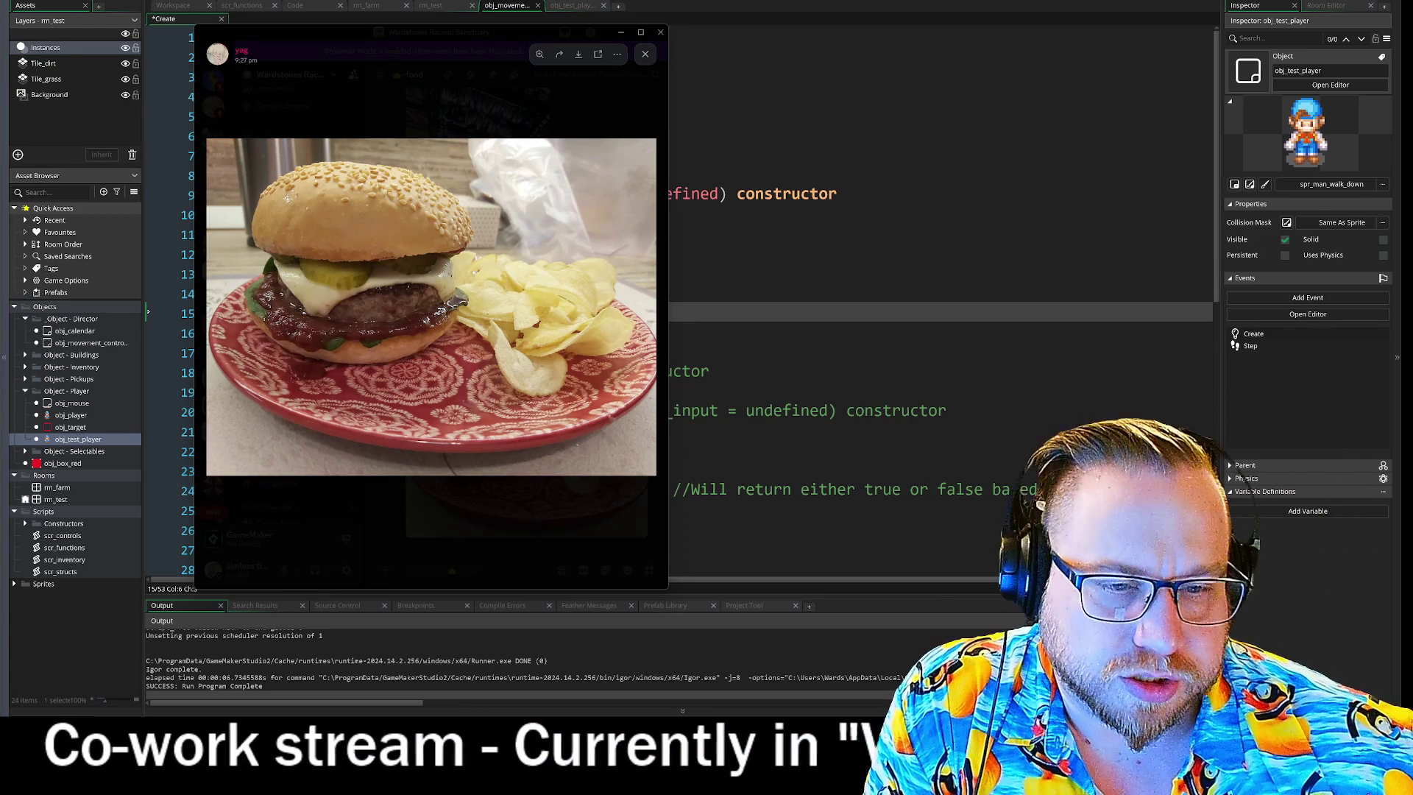
left_click(456, 549)
Scroll back through older #food posts and widen the Discord window to the right.
scroll(576, 426, "up", 5)
scroll(575, 431, "up", 10)
scroll(580, 406, "up", 15)
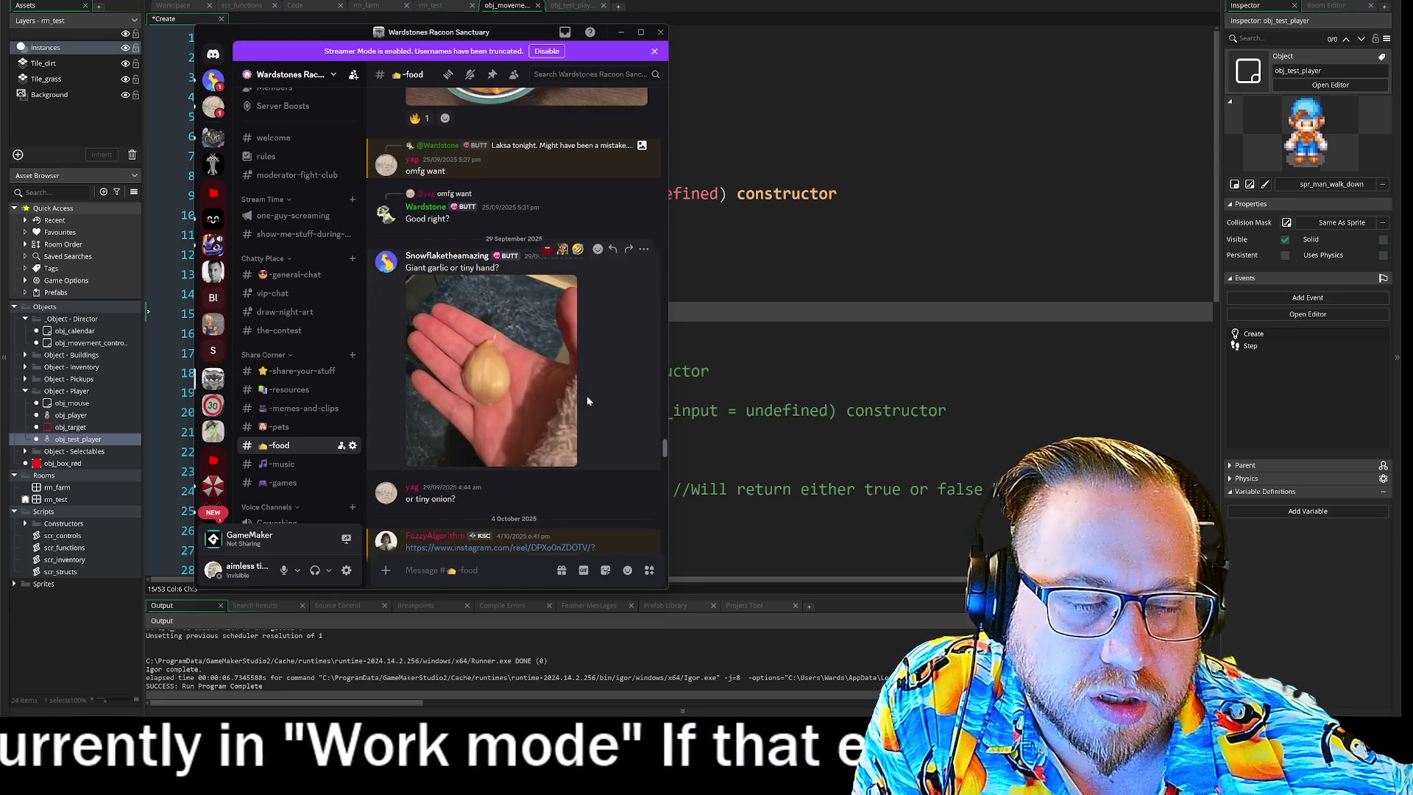
scroll(586, 395, "up", 3)
scroll(586, 395, "down", 3)
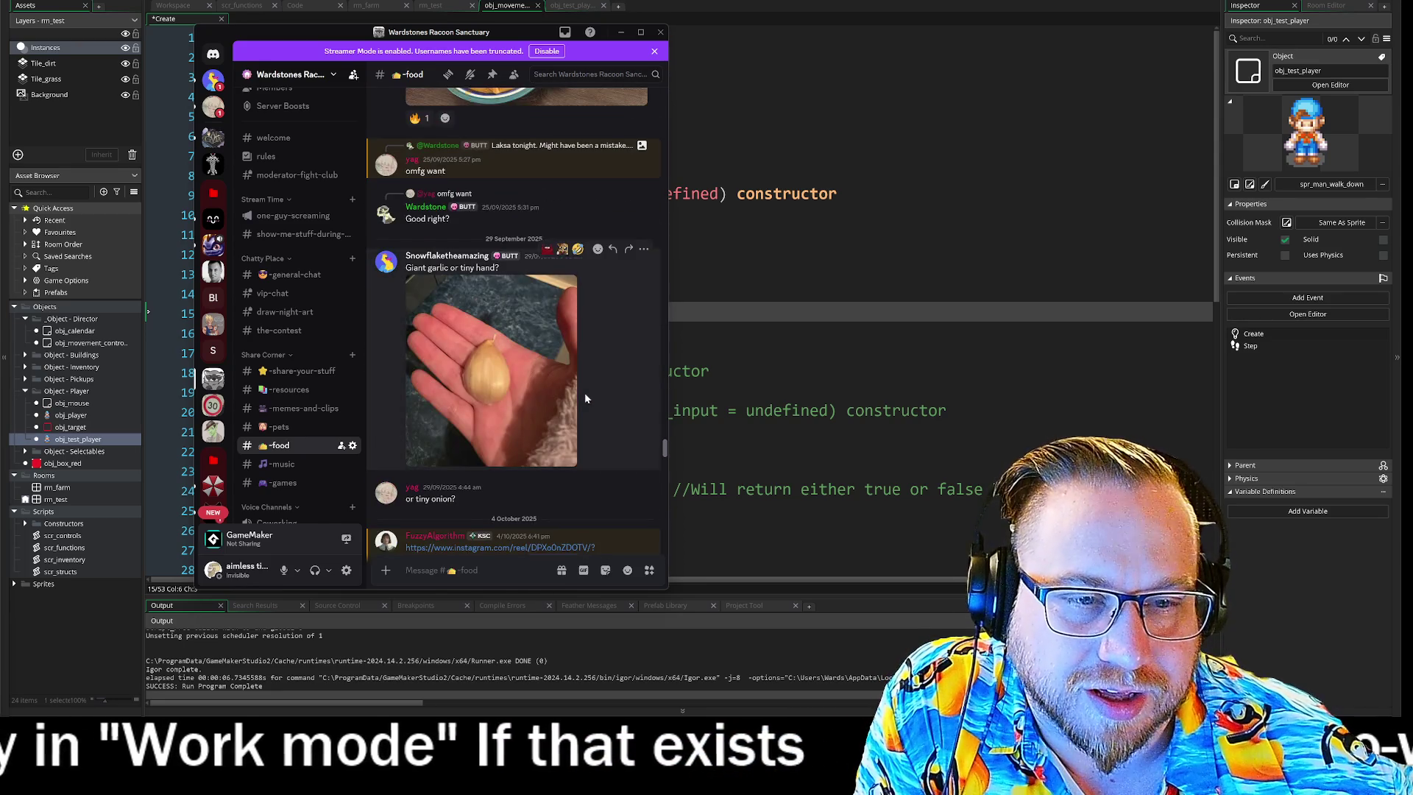
scroll(584, 392, "up", 15)
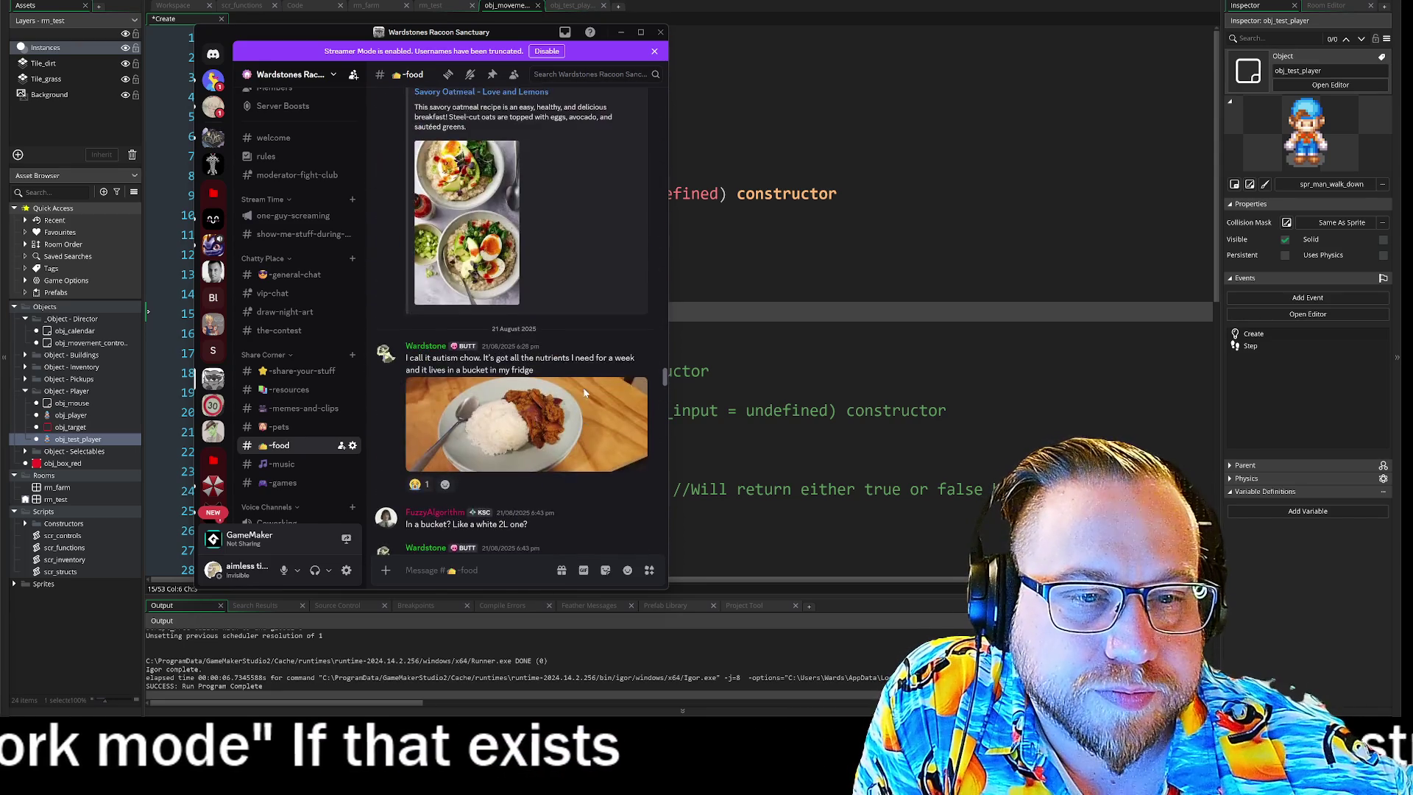
scroll(584, 392, "up", 5)
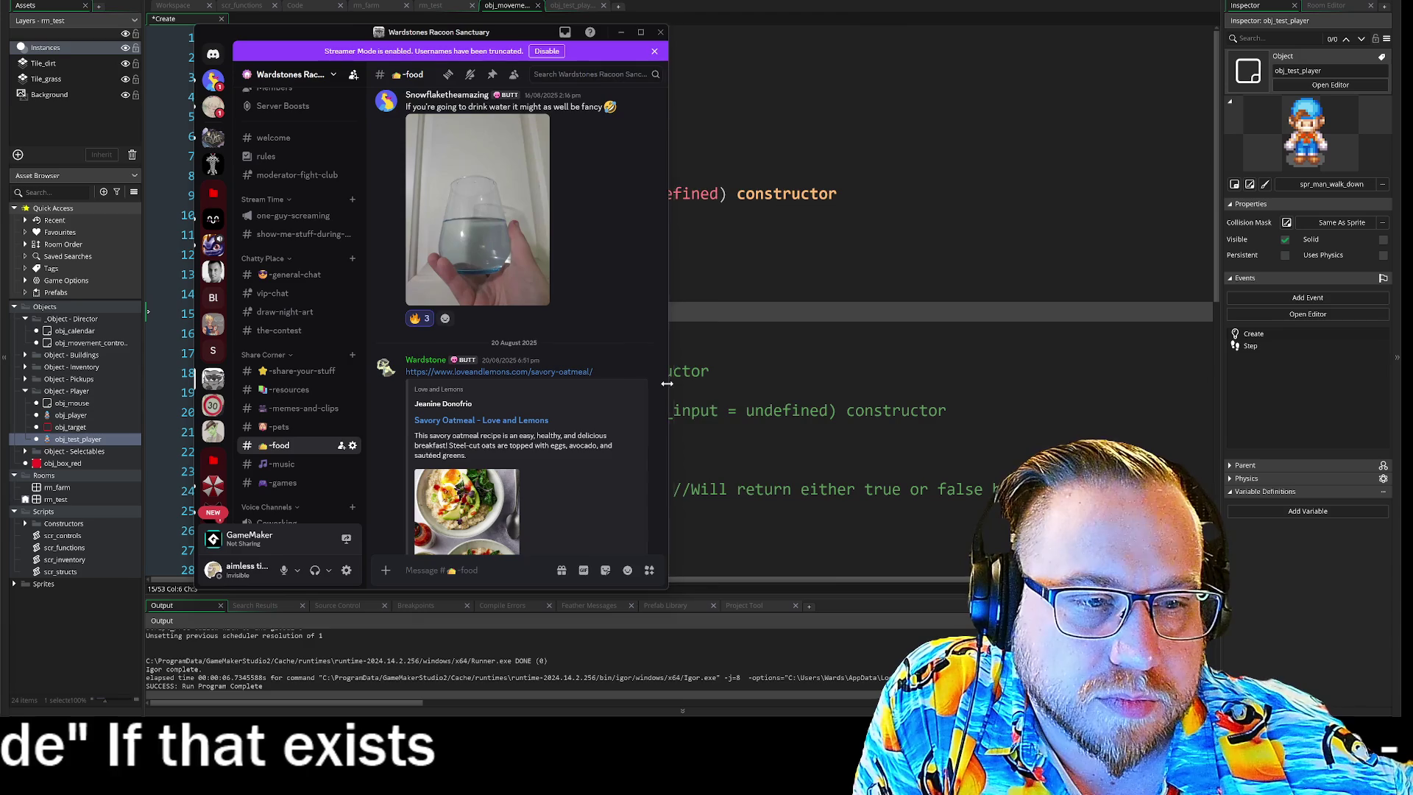
left_click_drag(667, 383, 901, 376)
Scroll further up and enlarge the 2 May cutting-board photo.
scroll(876, 374, "up", 5)
scroll(847, 383, "up", 15)
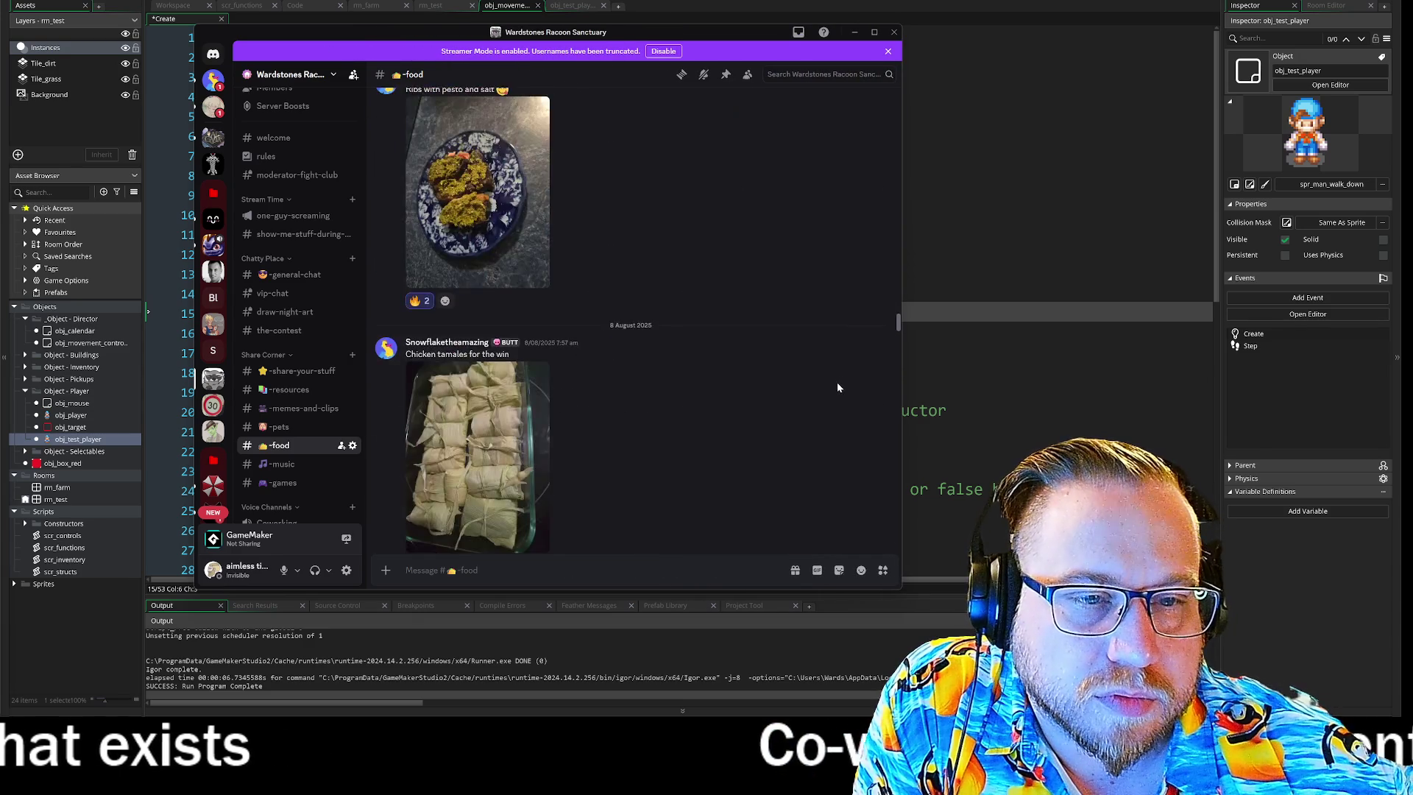
scroll(821, 373, "up", 20)
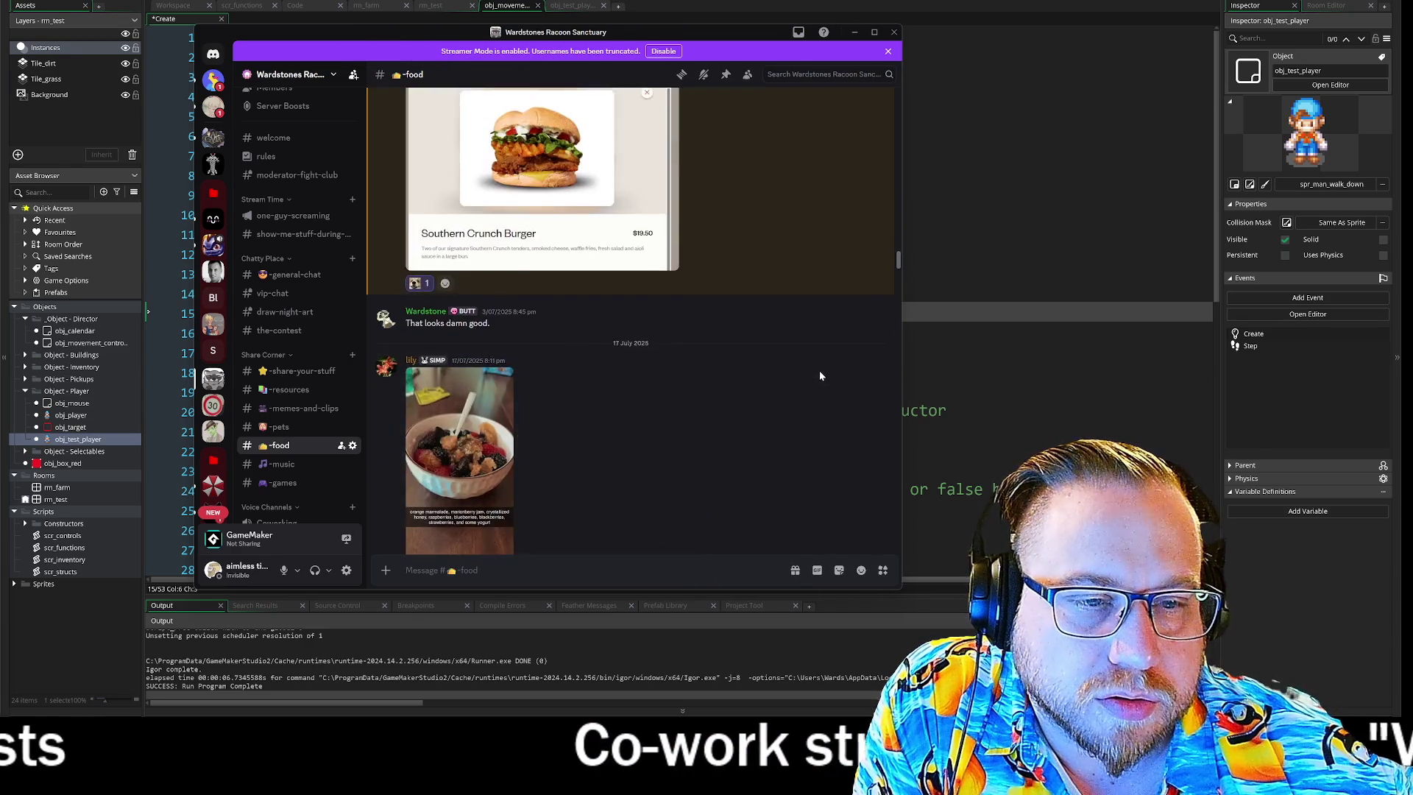
scroll(818, 369, "up", 5)
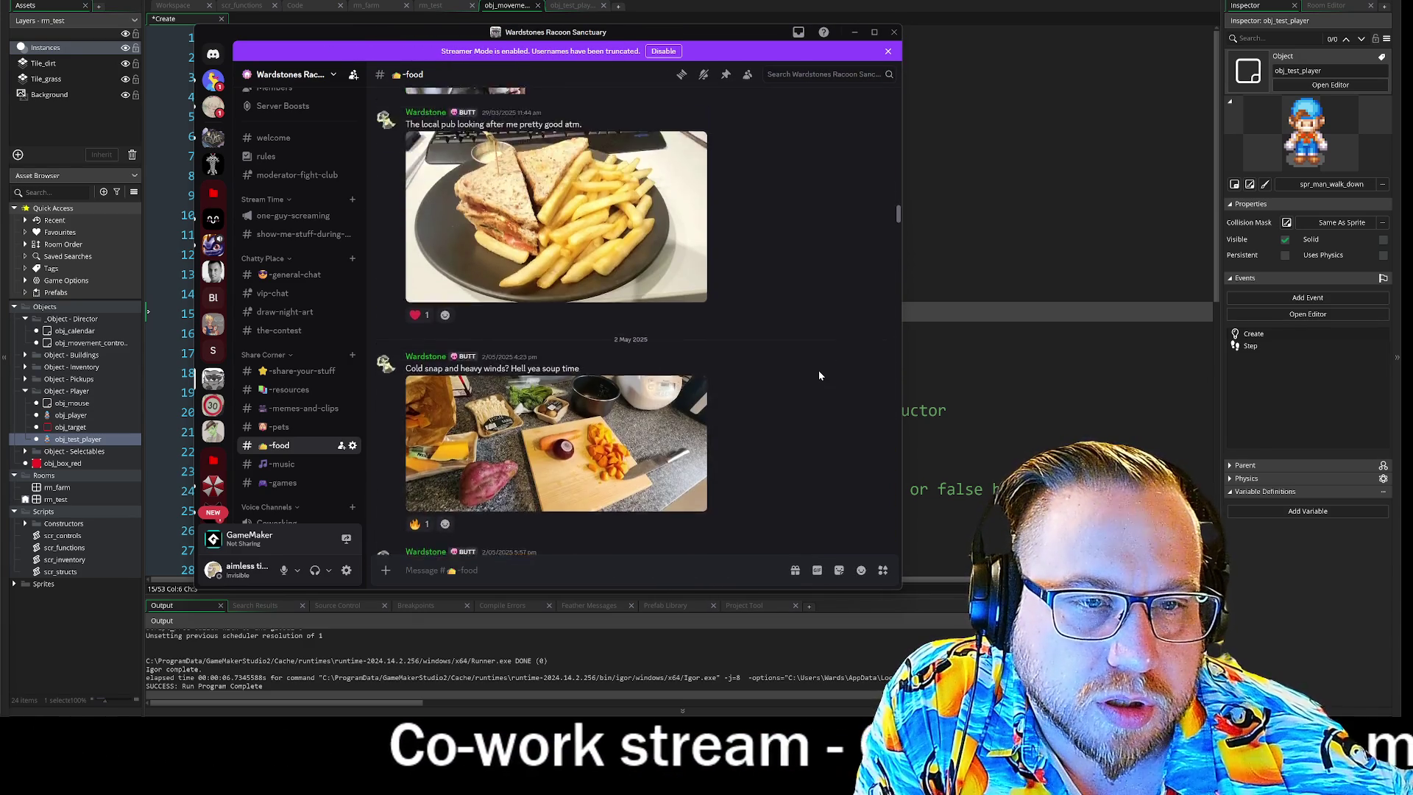
scroll(597, 333, "down", 5)
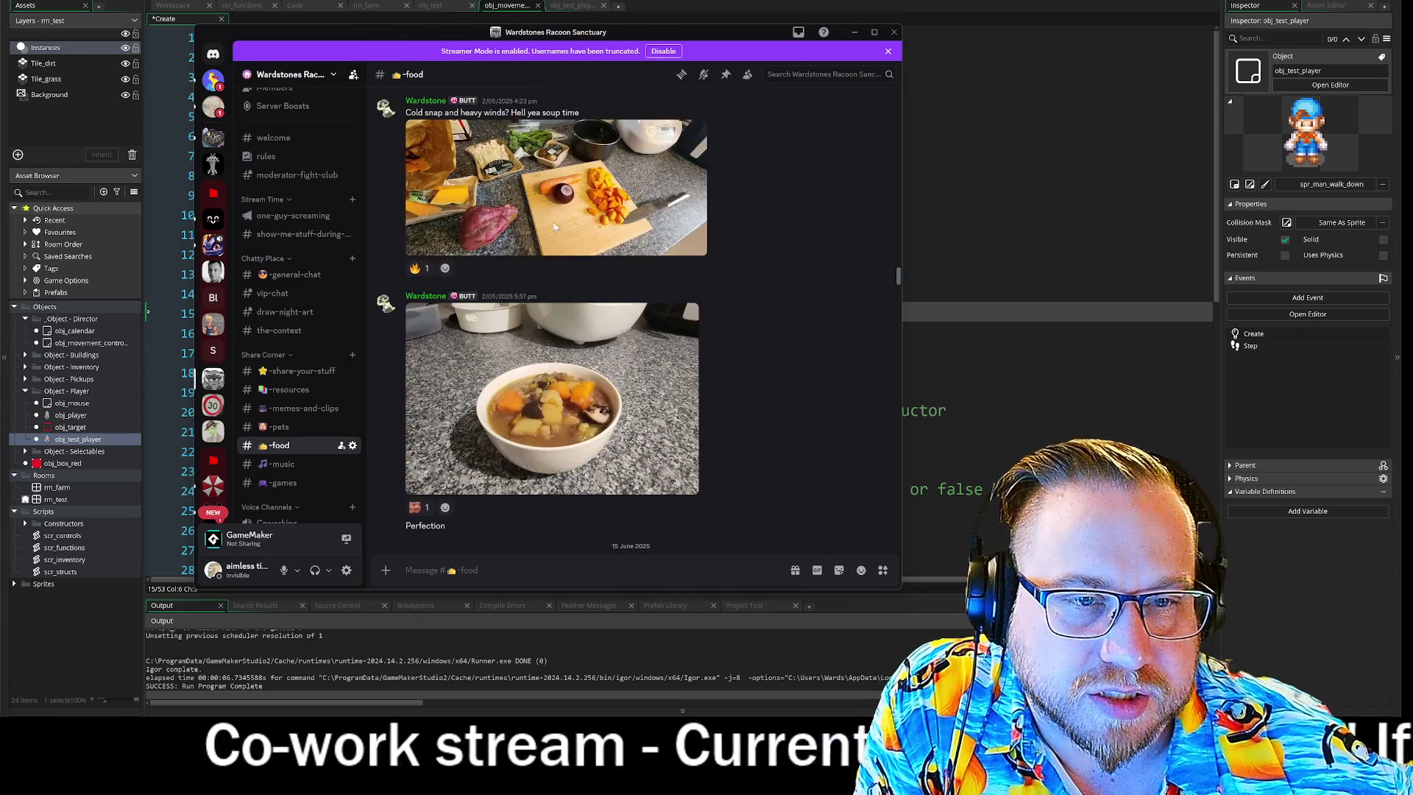
left_click(551, 210)
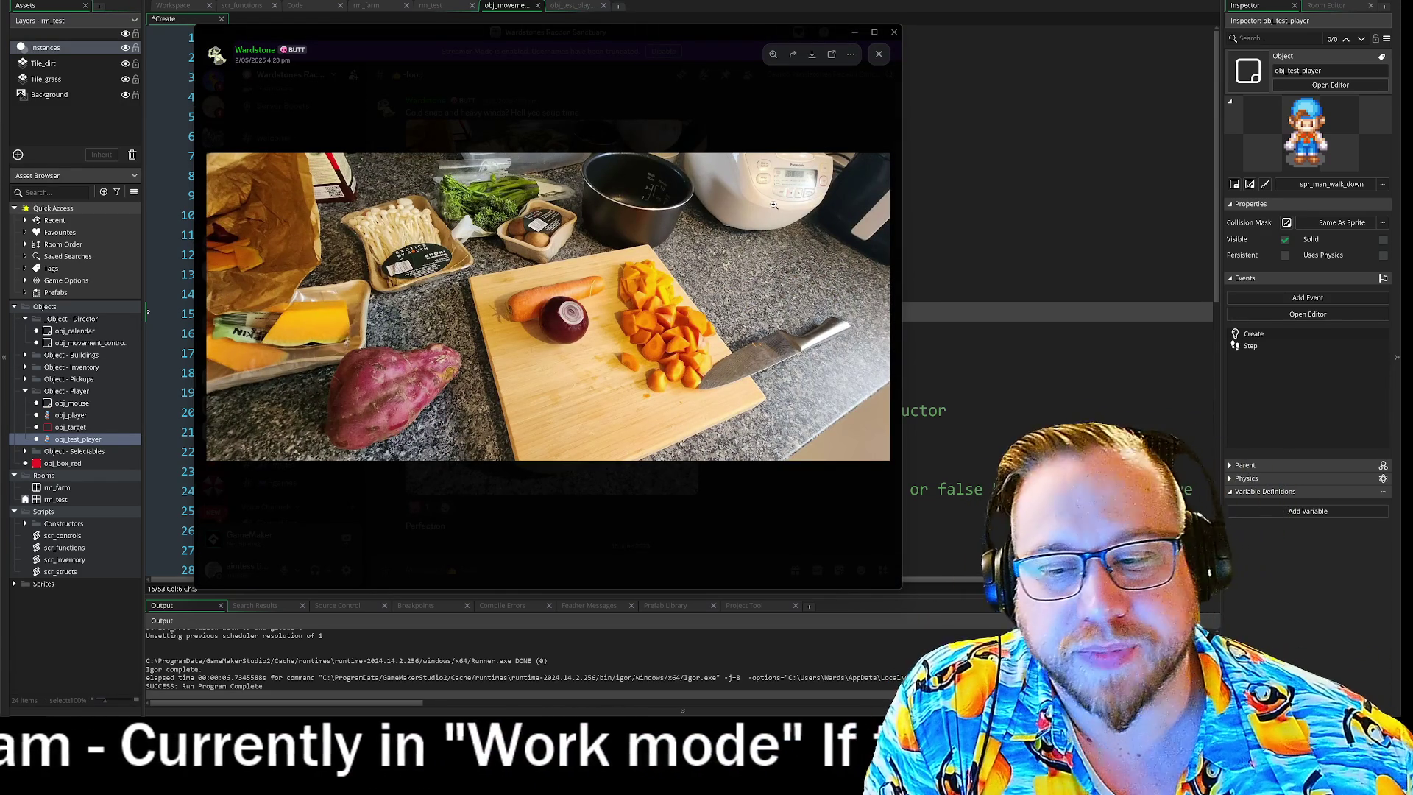
Close the cutting-board photo, view the finished soup photo, then Alt+Tab away from Discord.
left_click(788, 140)
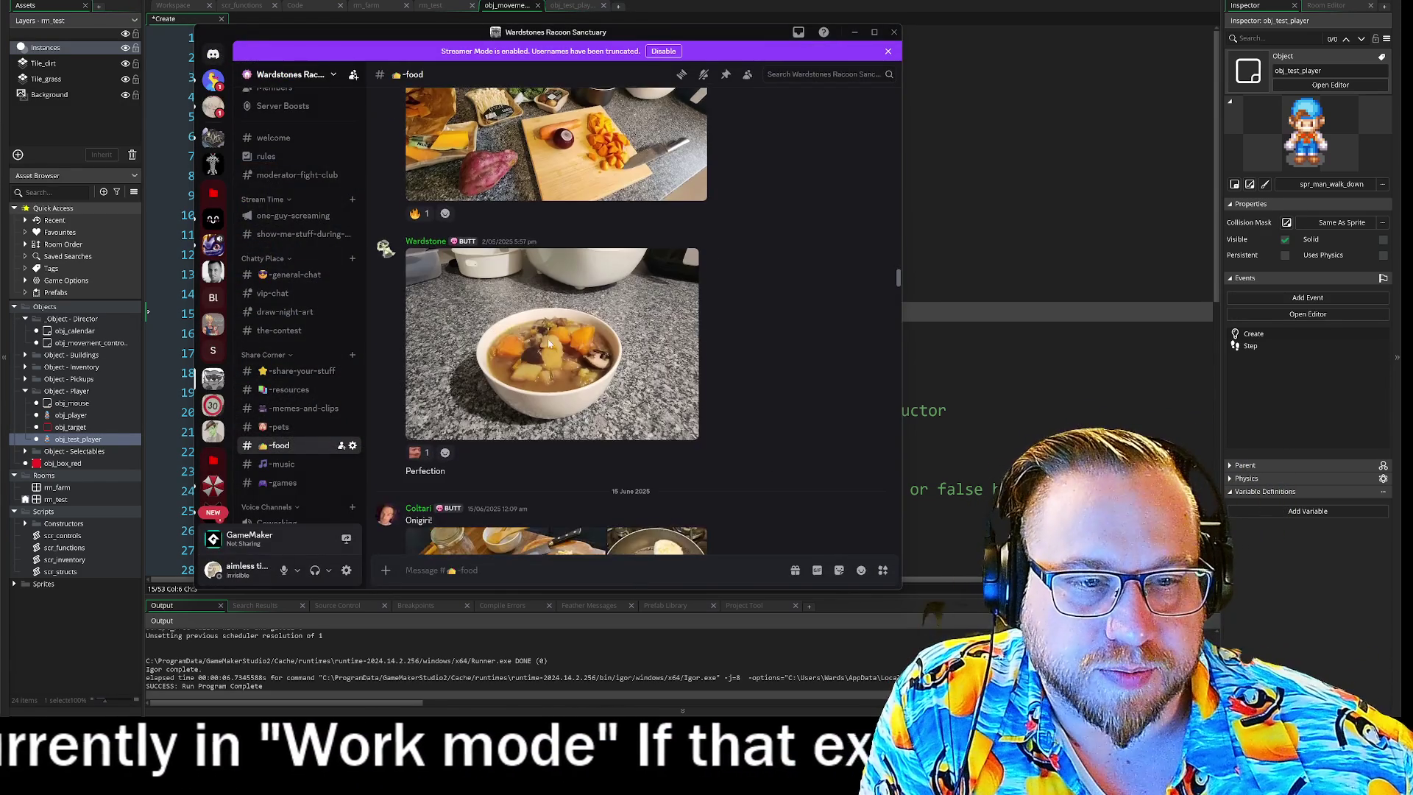
left_click(654, 389)
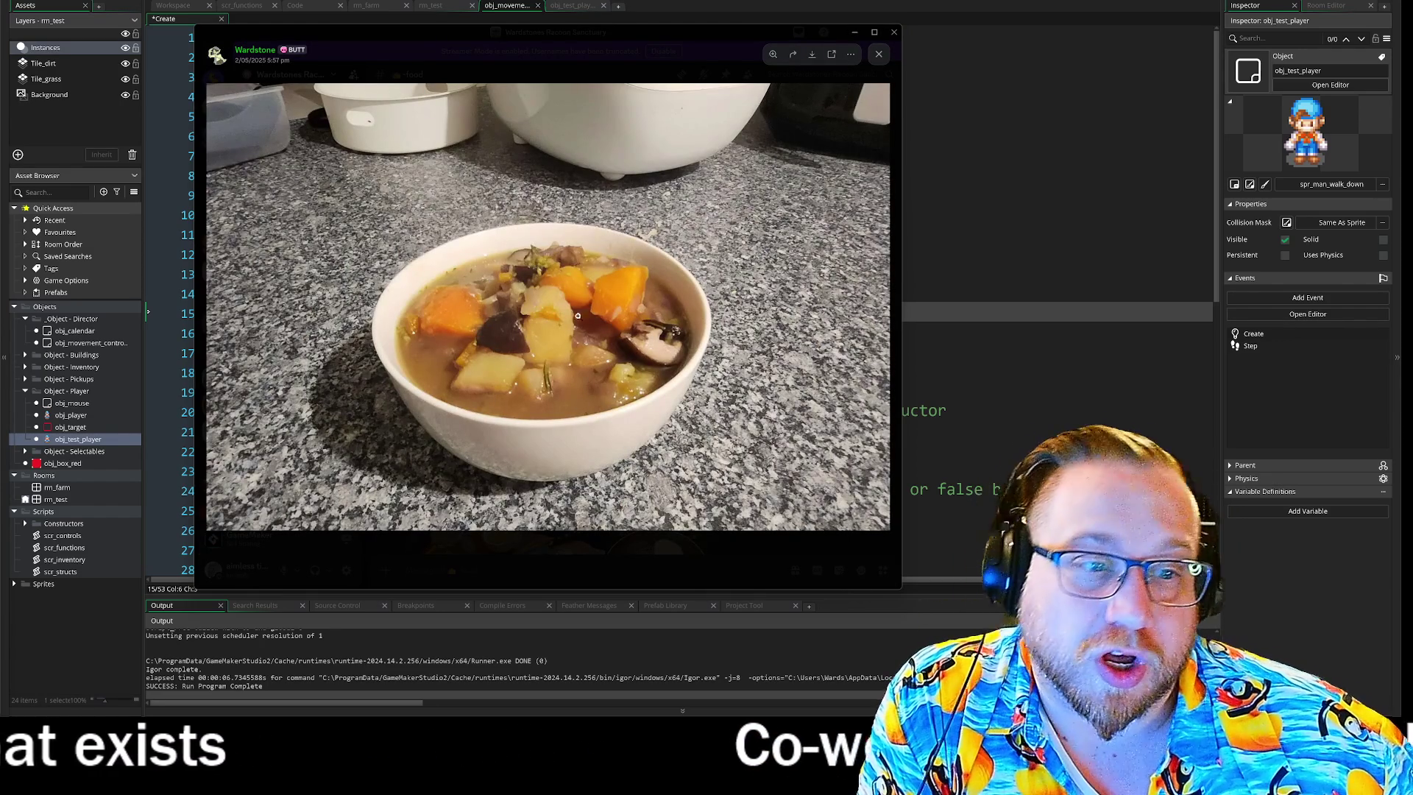
left_click(736, 544)
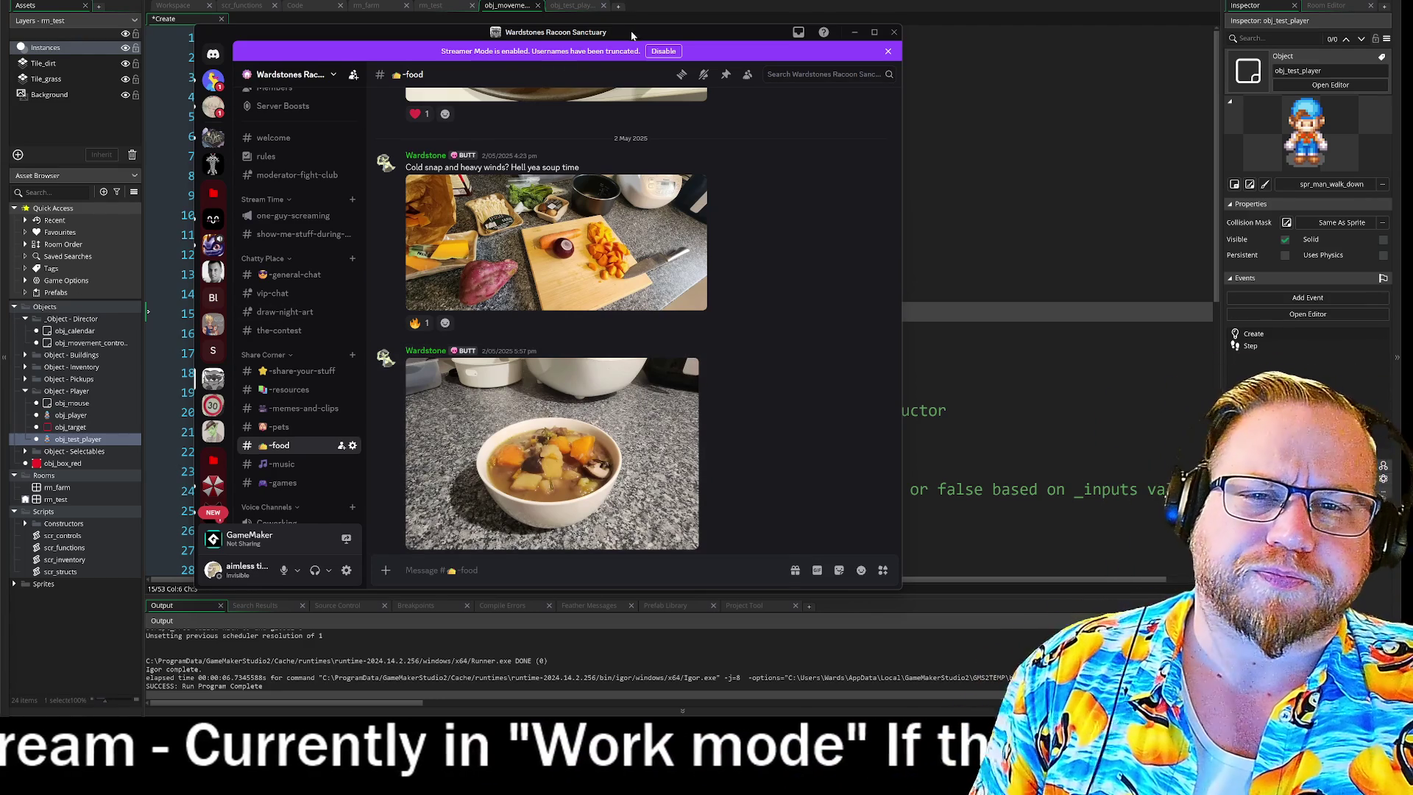
key("alt+Tab")
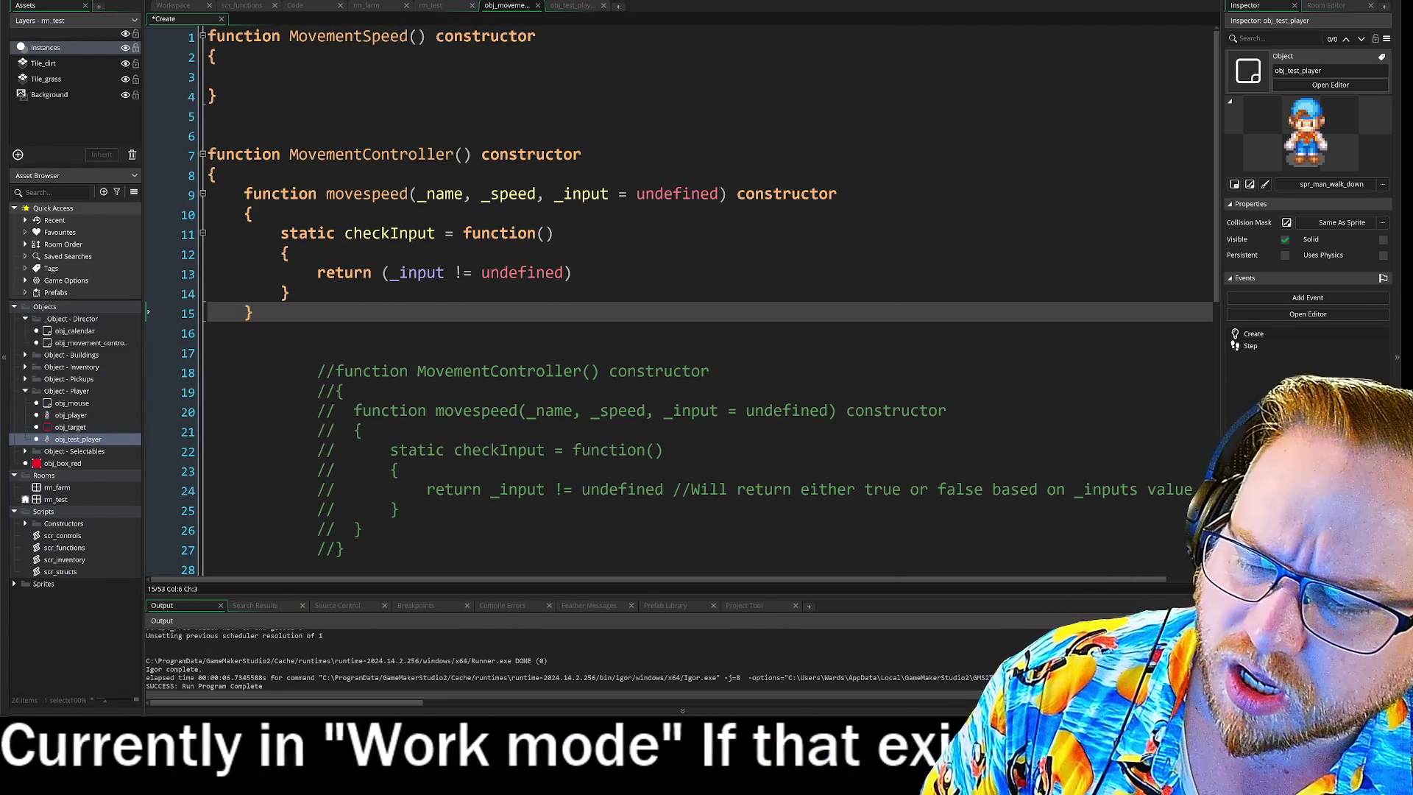
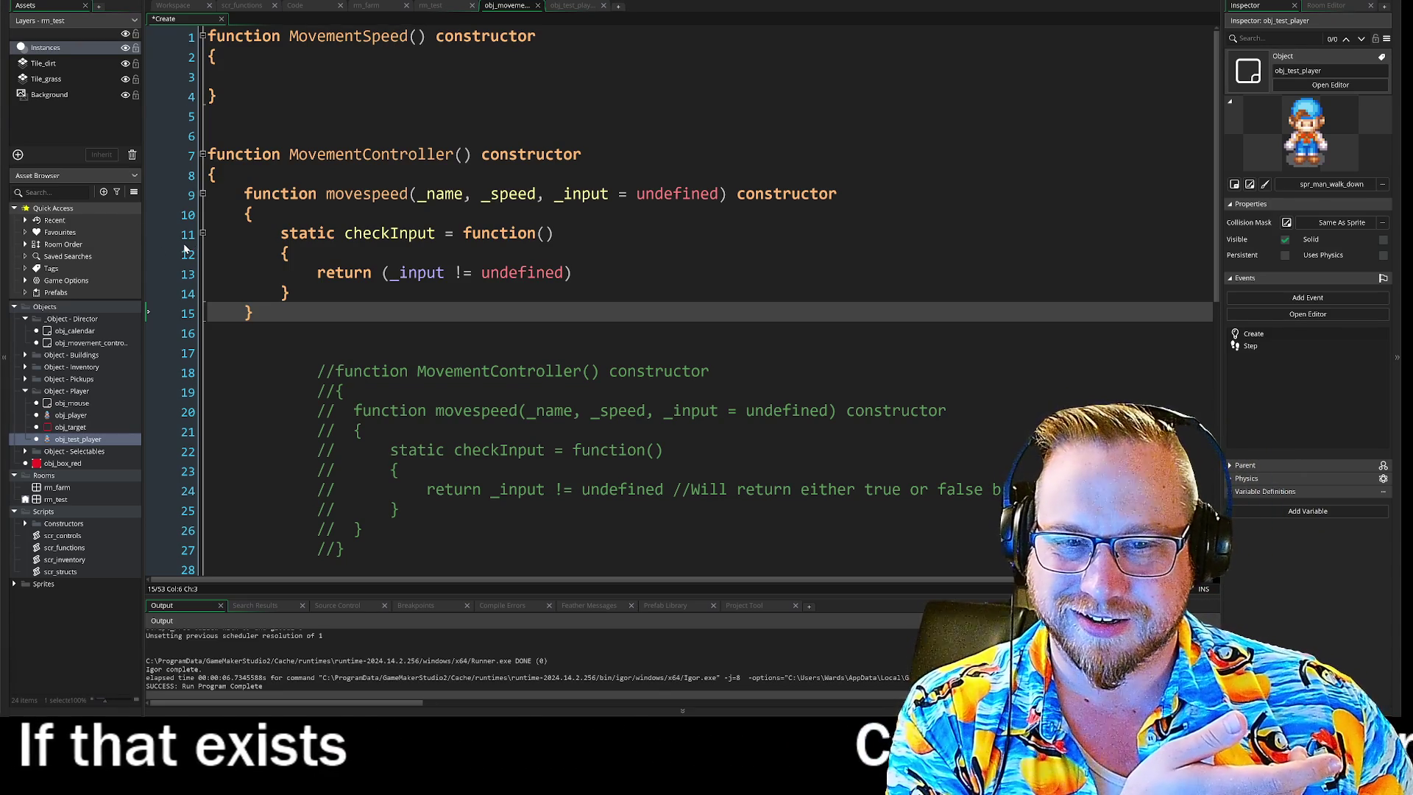
Scroll through the movement code and place the cursor after line 42's closing brace.
scroll(459, 316, "down", 3)
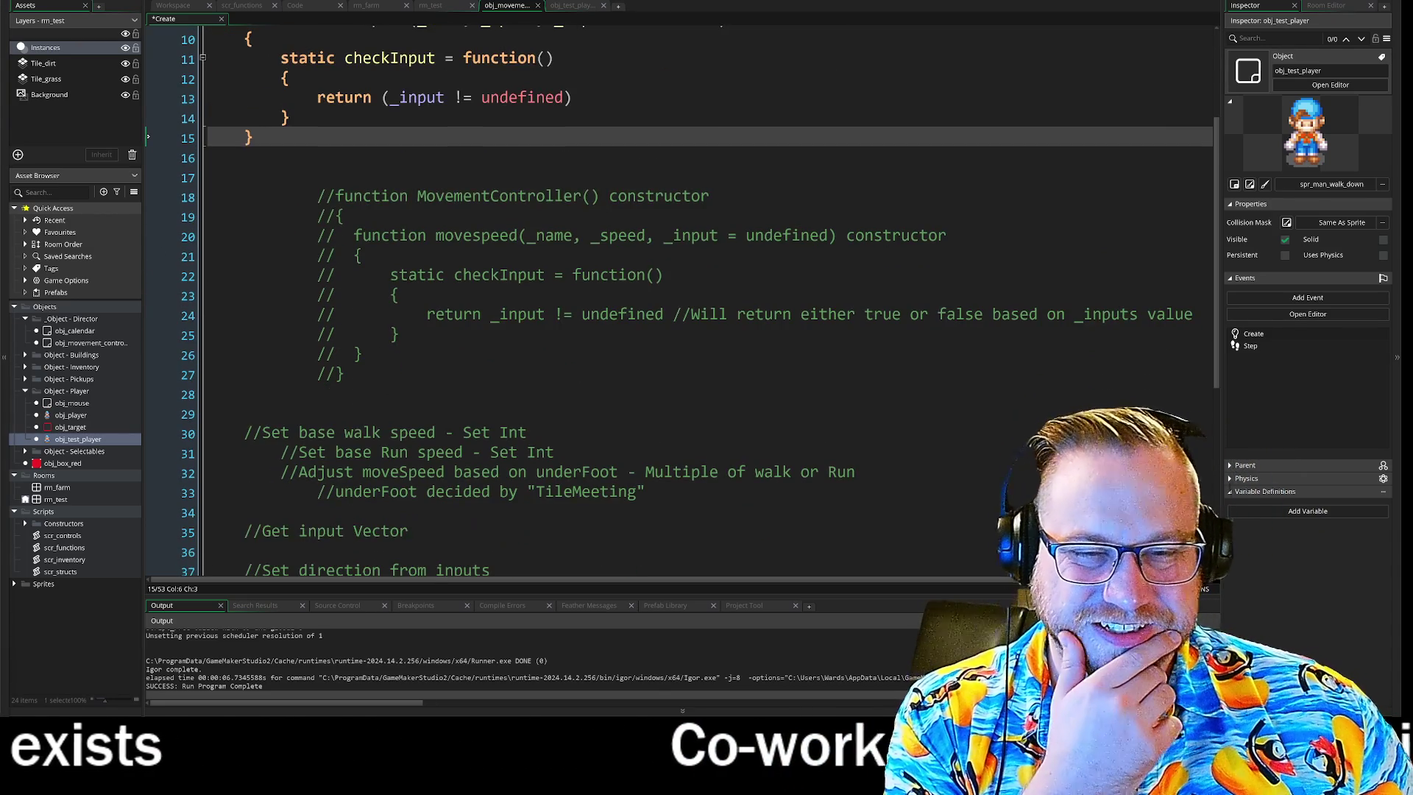
left_click(243, 414)
scroll(682, 303, "down", 6)
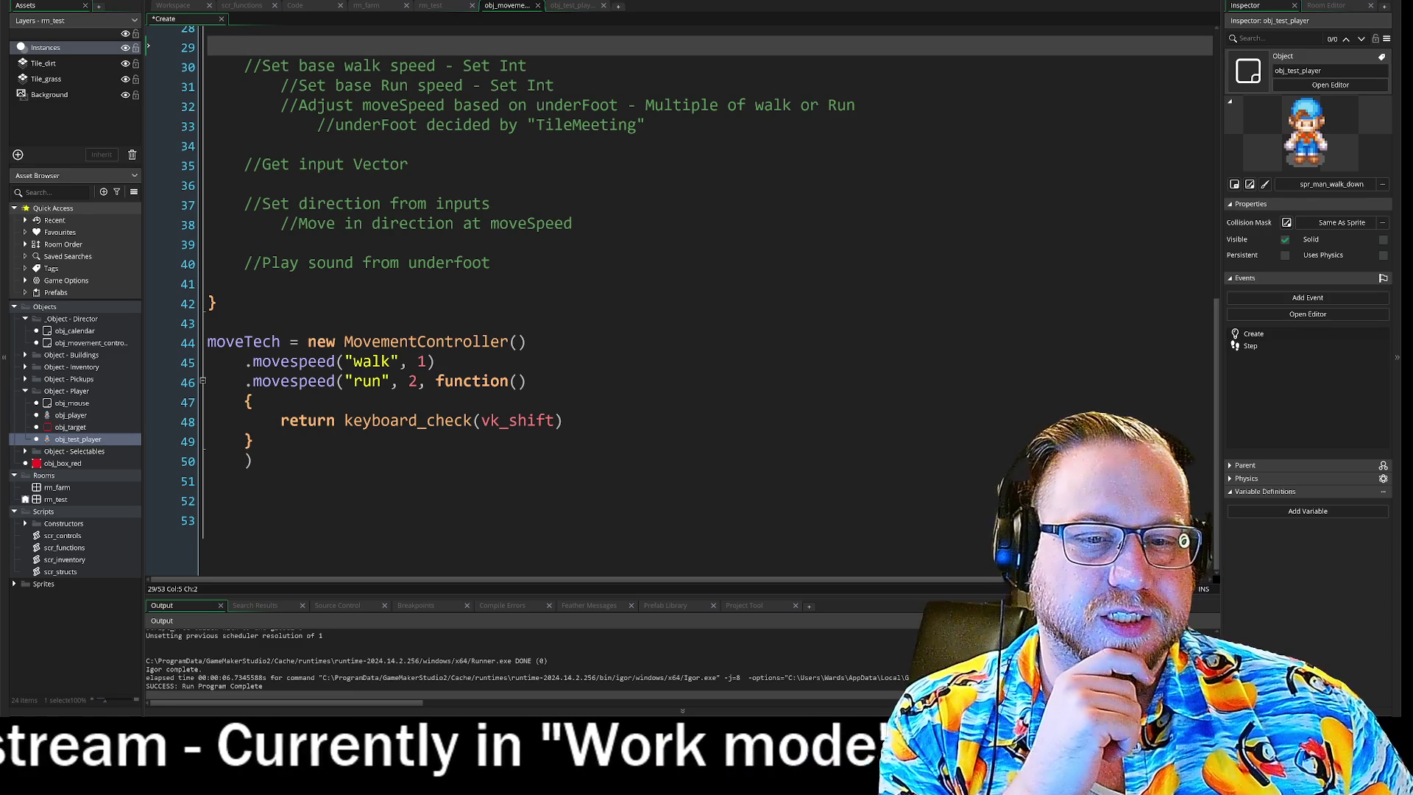
left_click(208, 481)
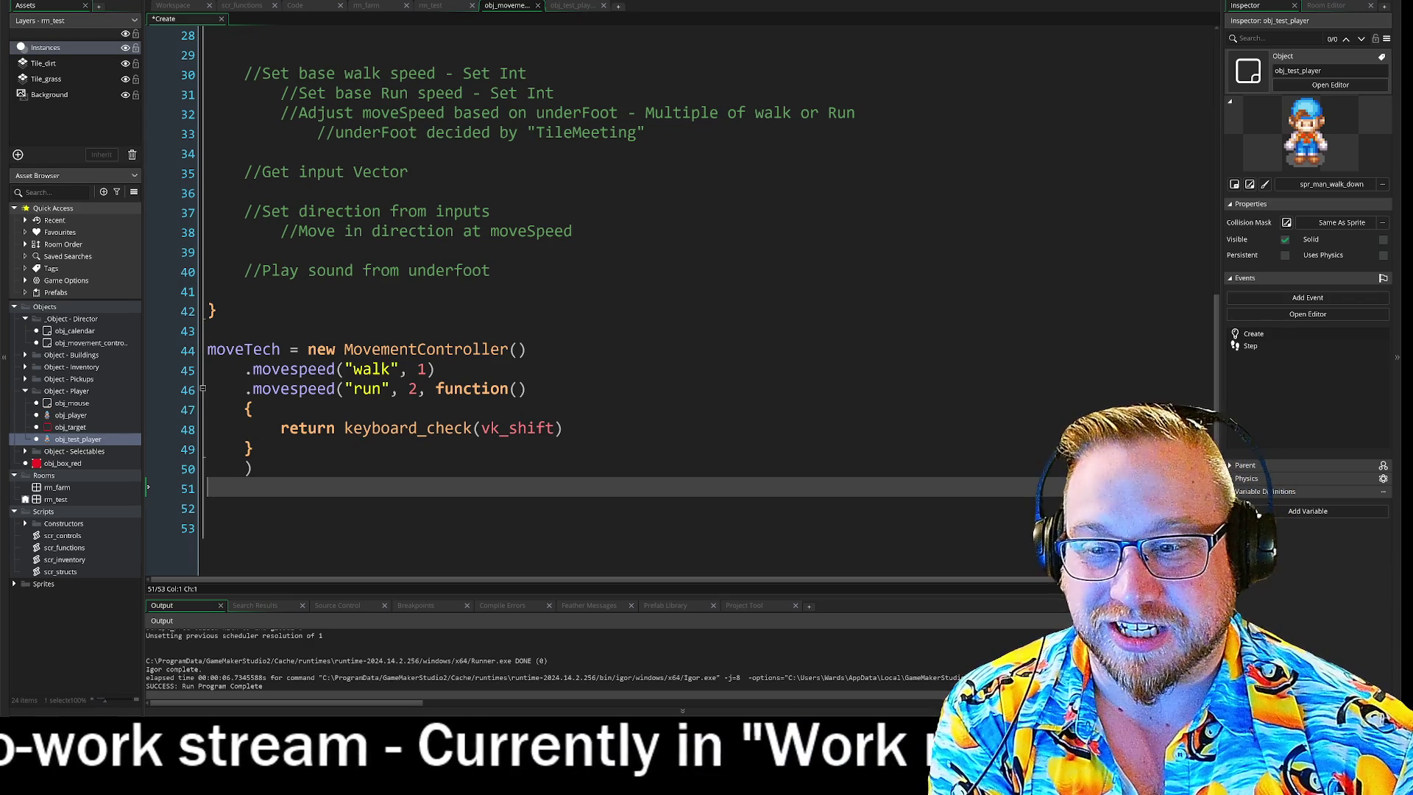
left_click(216, 311)
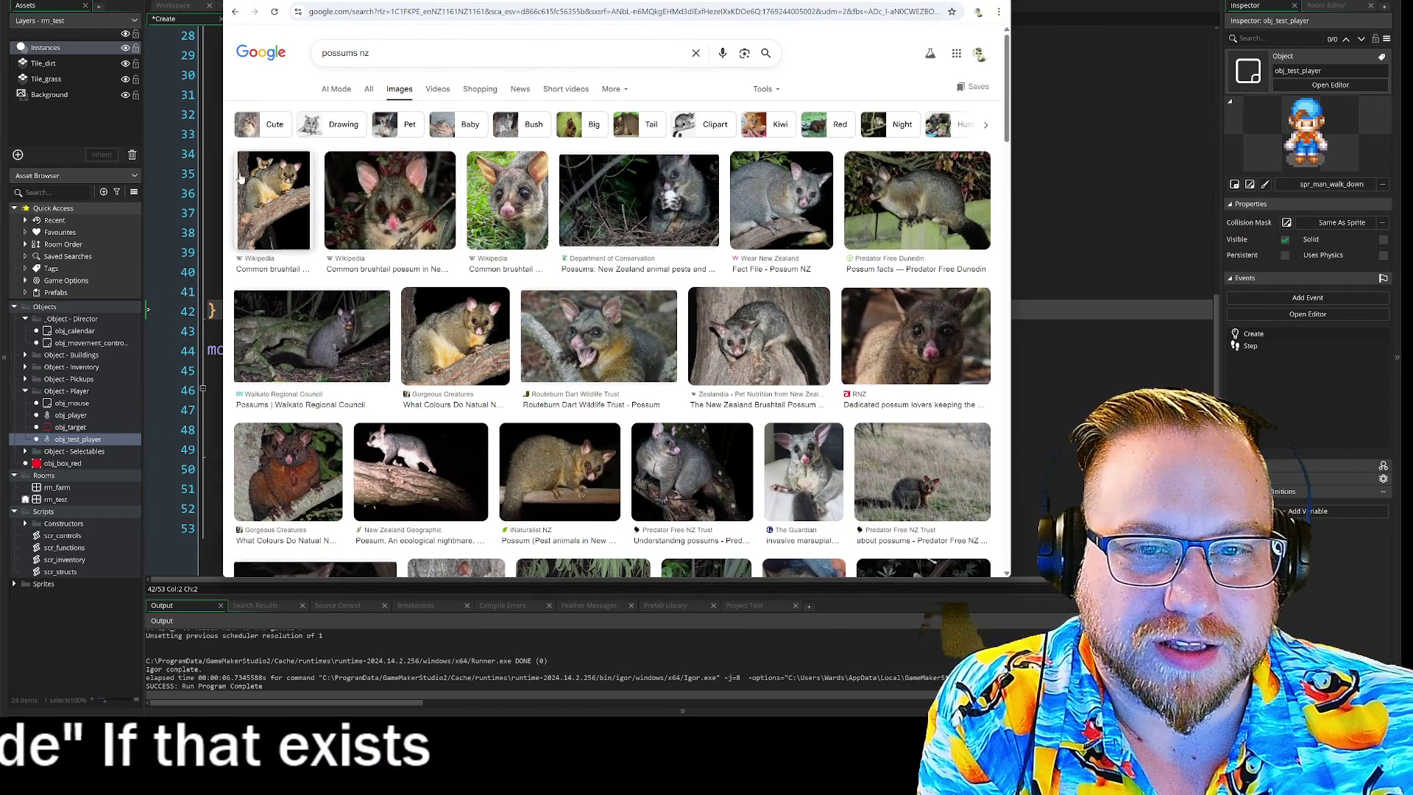
Preview several possum photos, ending on the Waikato Regional Council image.
left_click(282, 193)
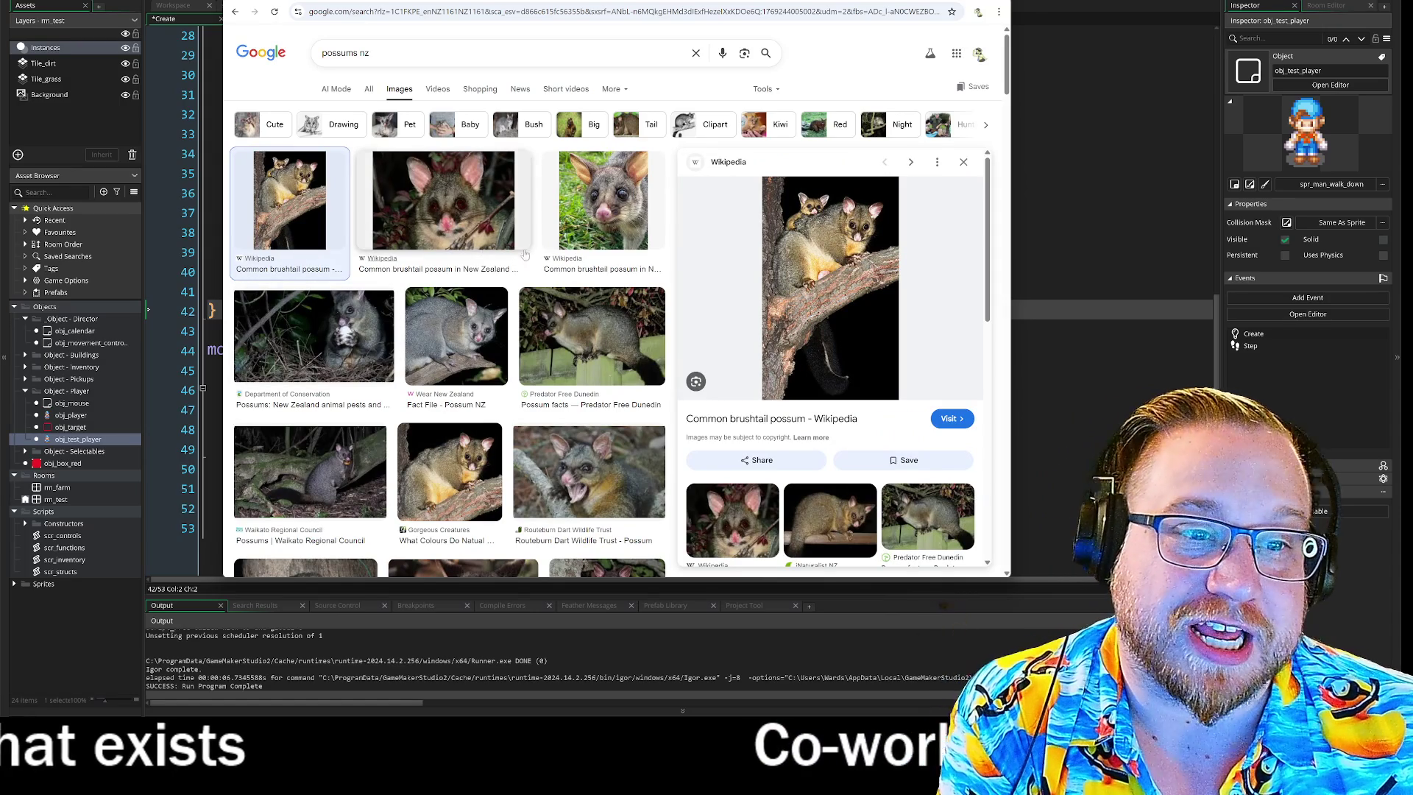
left_click(596, 230)
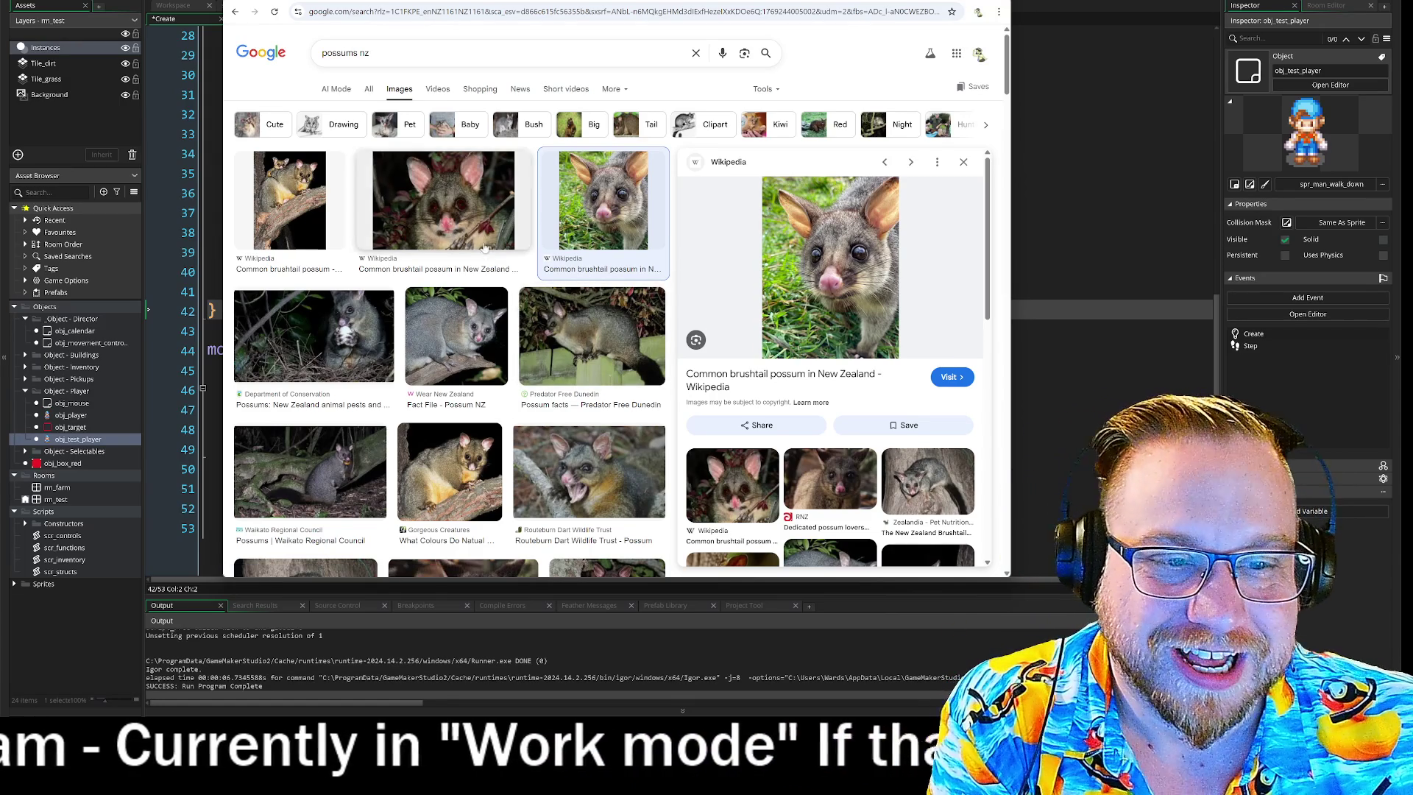
left_click(575, 335)
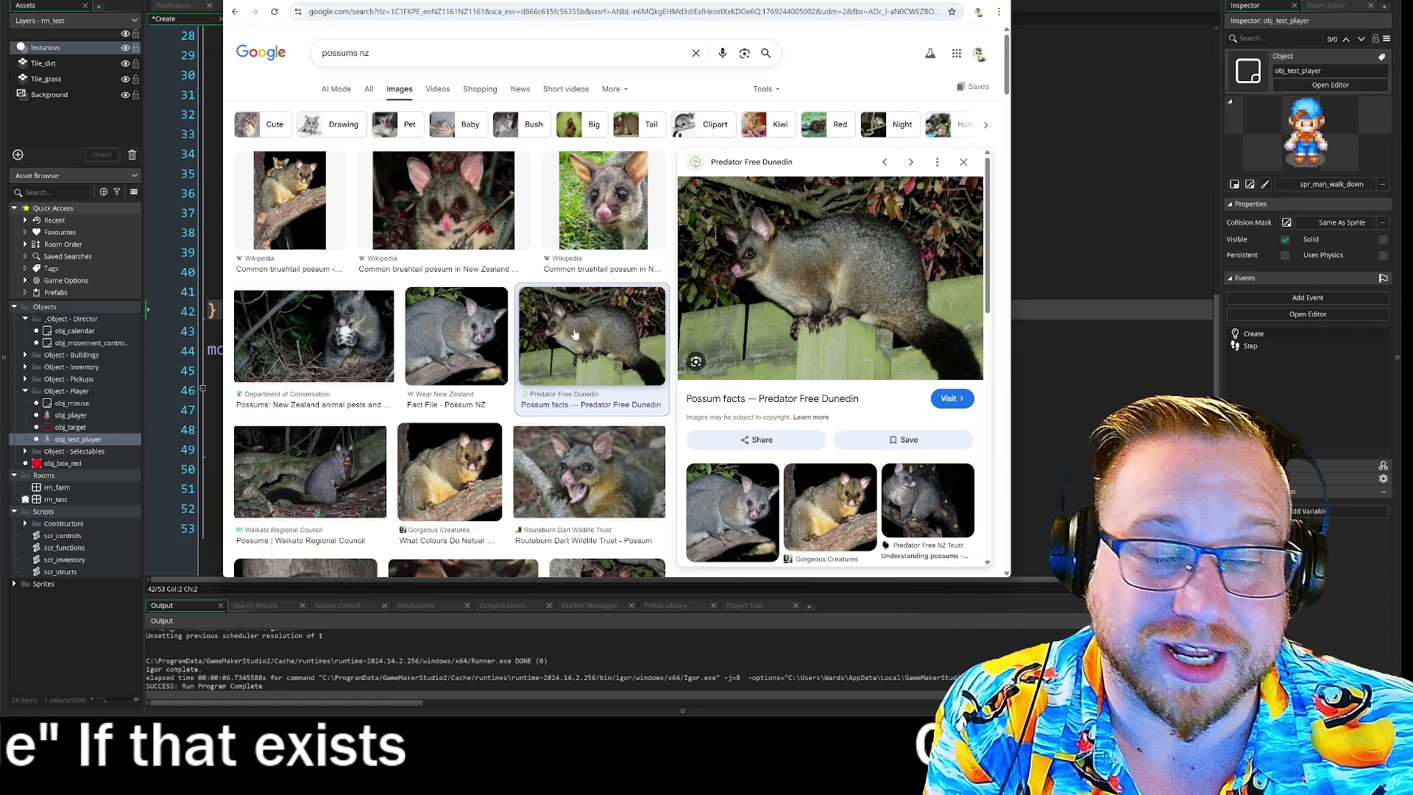
left_click(475, 346)
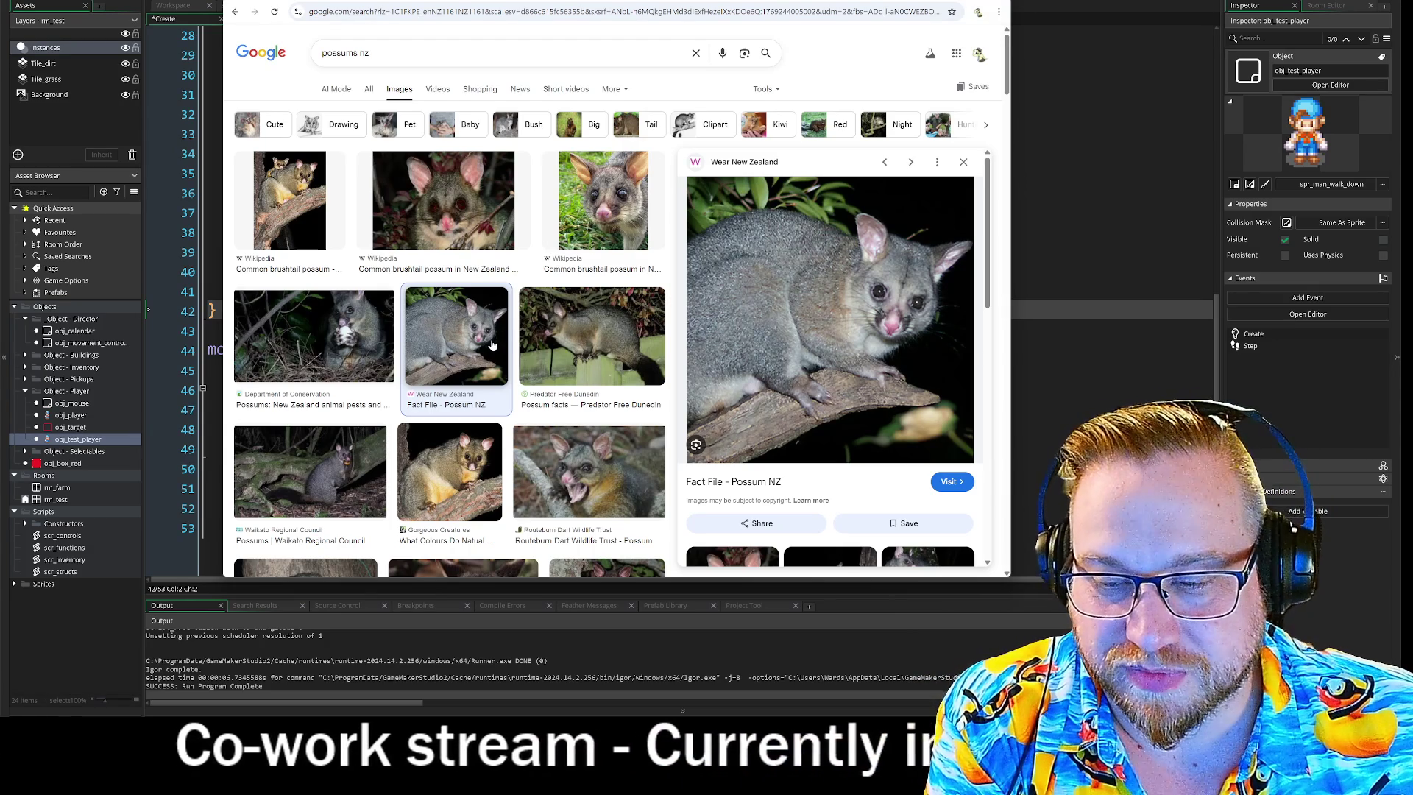
left_click(362, 344)
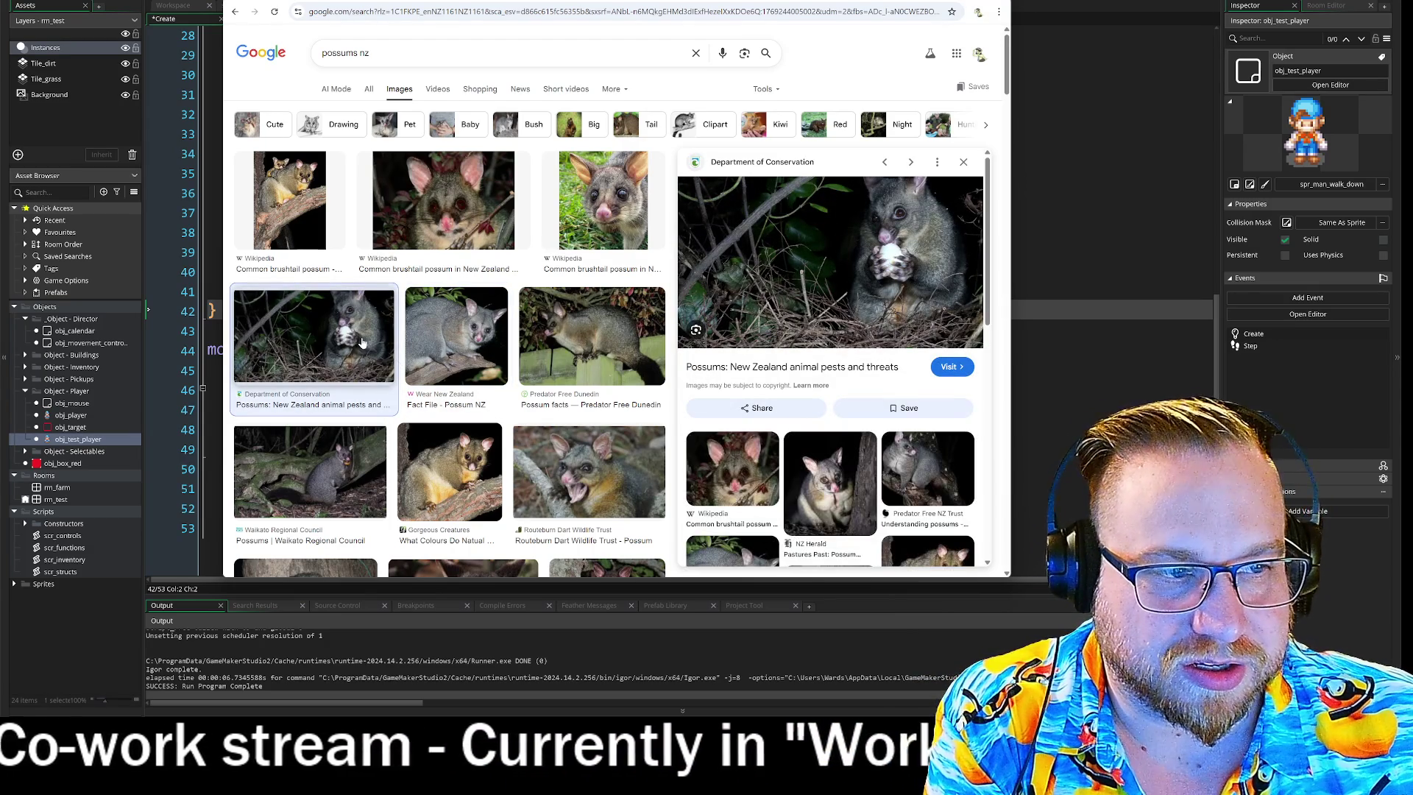
left_click(582, 464)
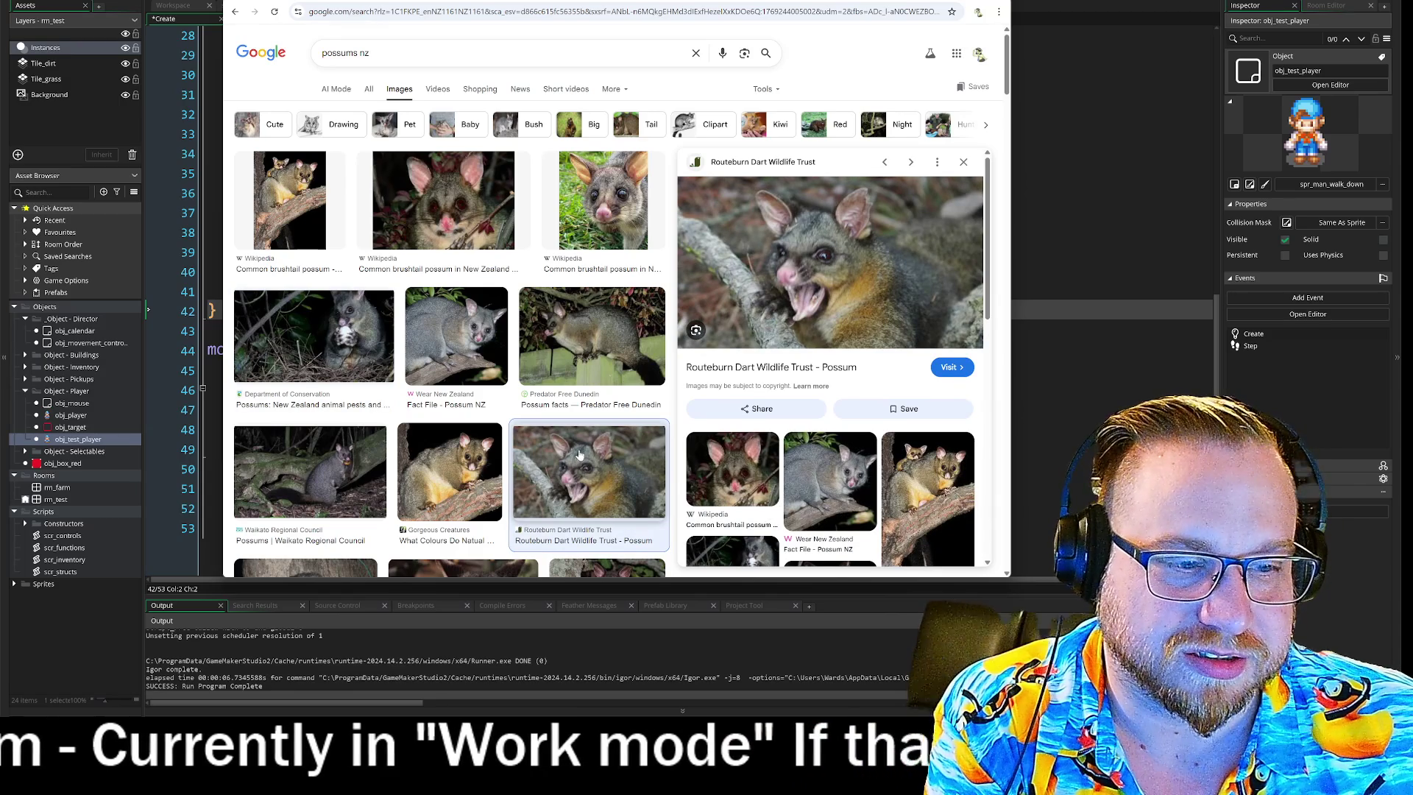
left_click(338, 486)
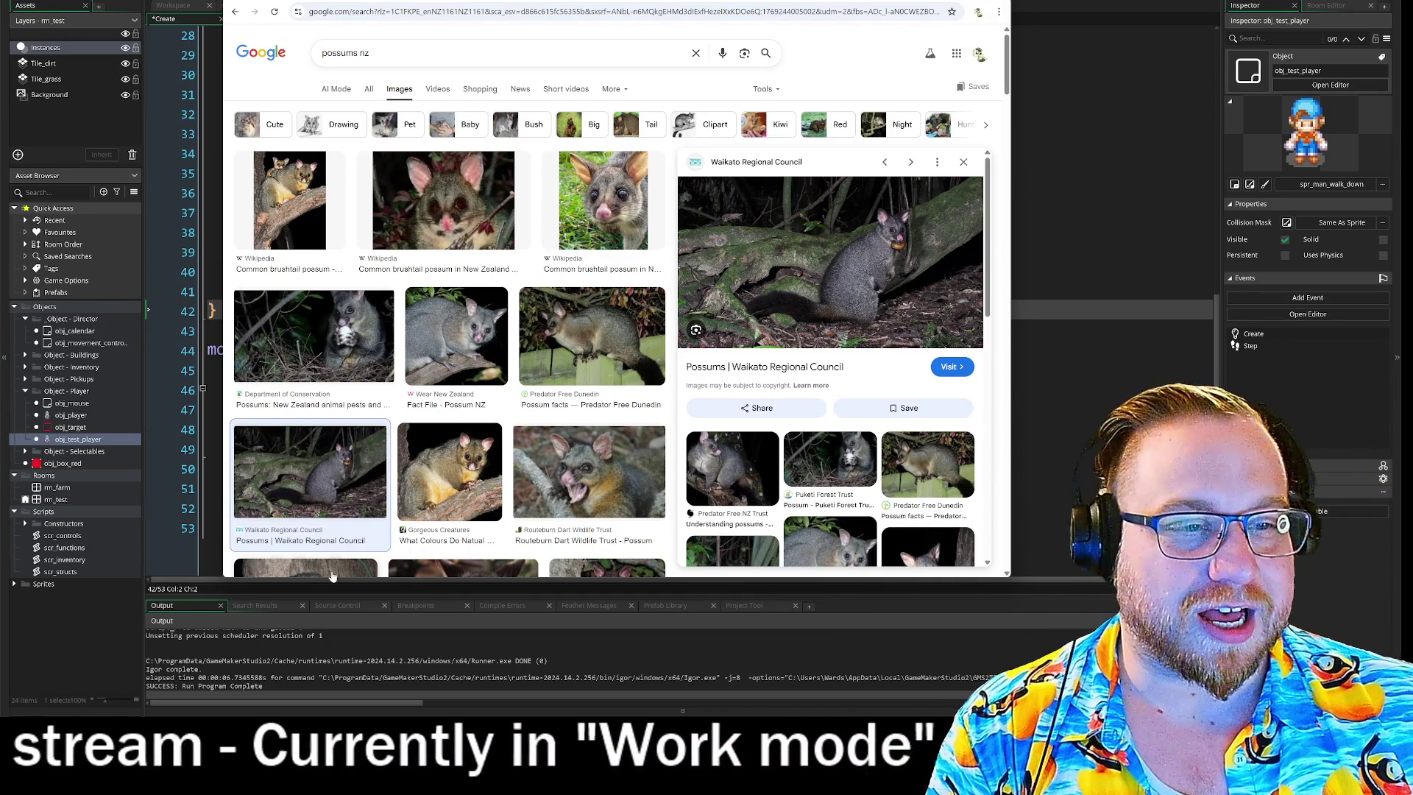
Scroll through the possum image results, then switch back to the GameMaker code.
scroll(966, 323, "down", 3)
scroll(966, 322, "up", 3)
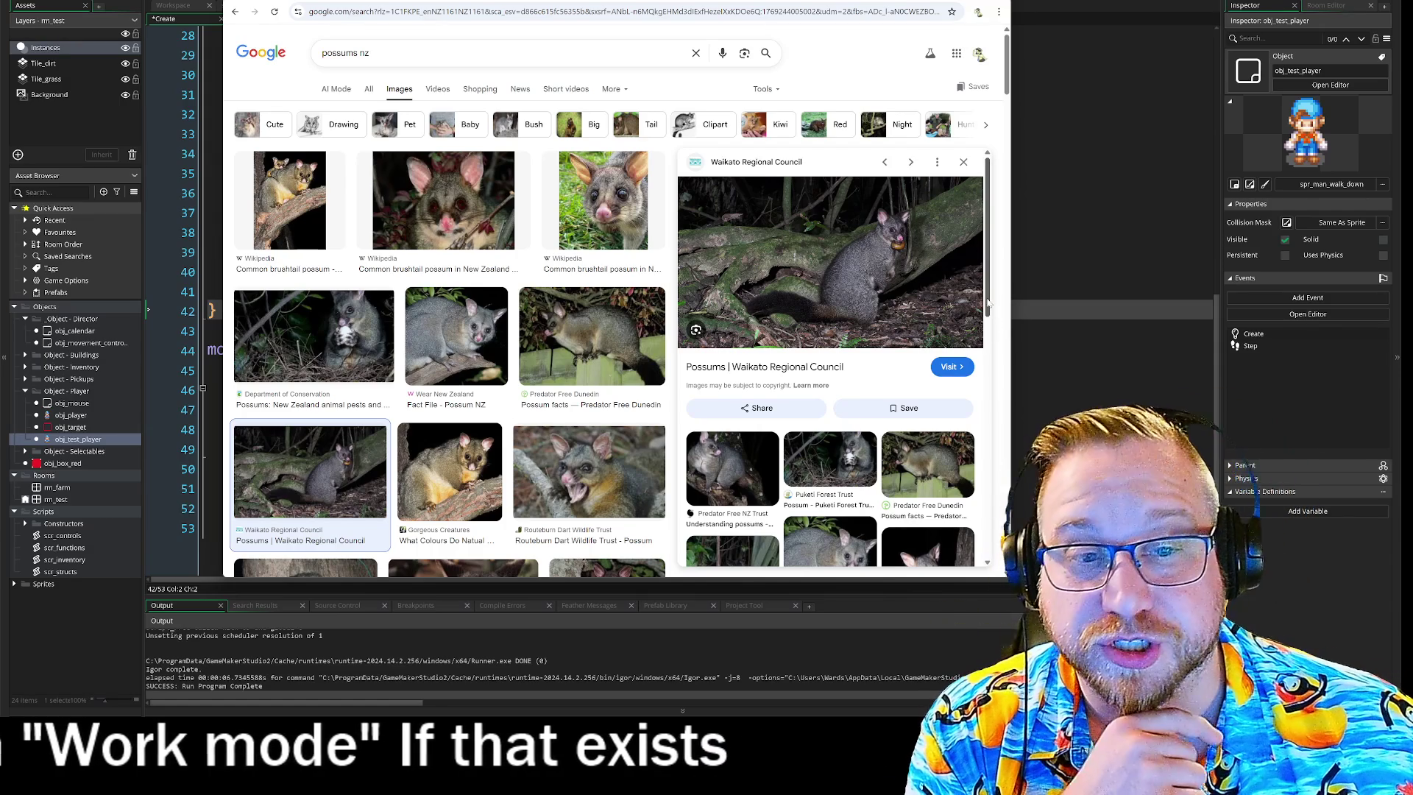
scroll(679, 322, "down", 4)
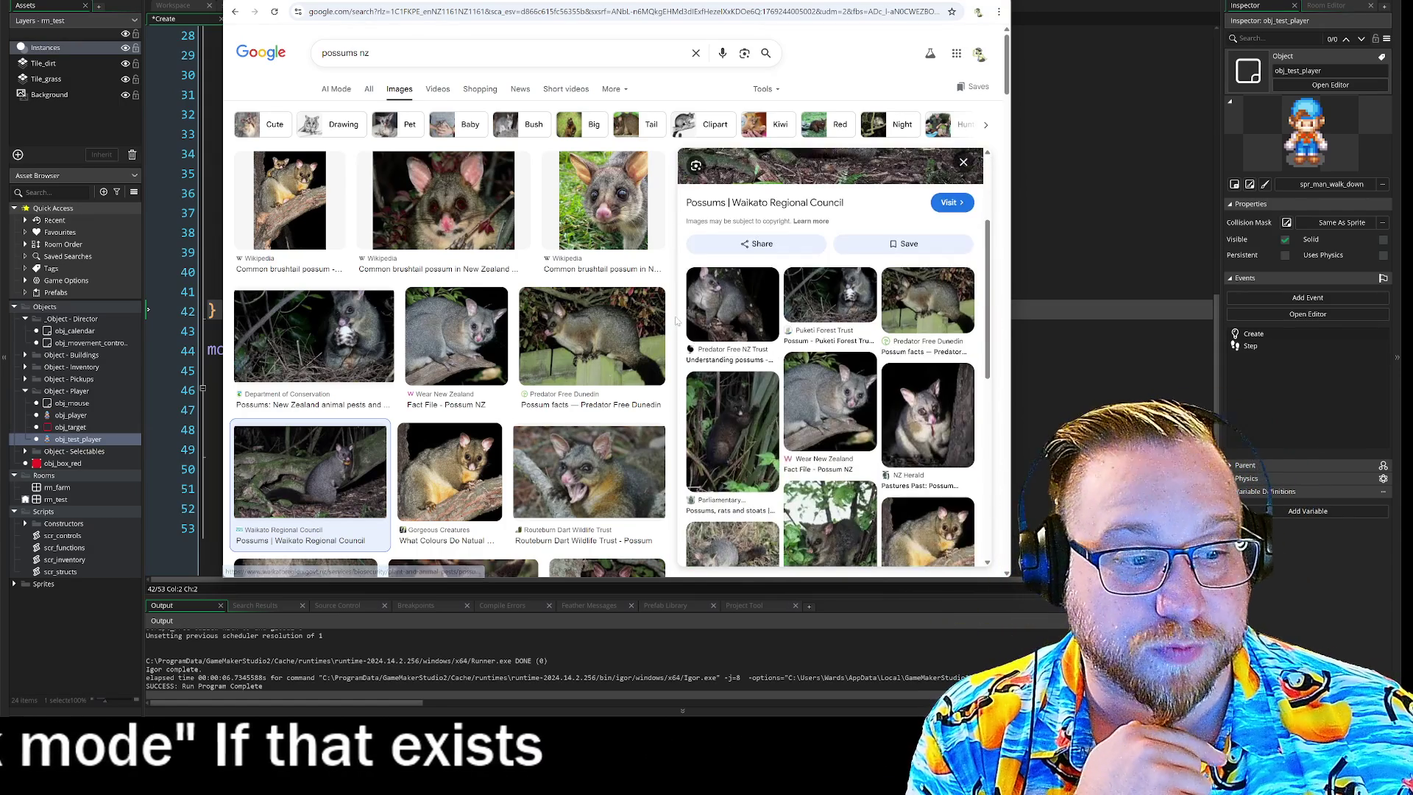
scroll(677, 322, "down", 5)
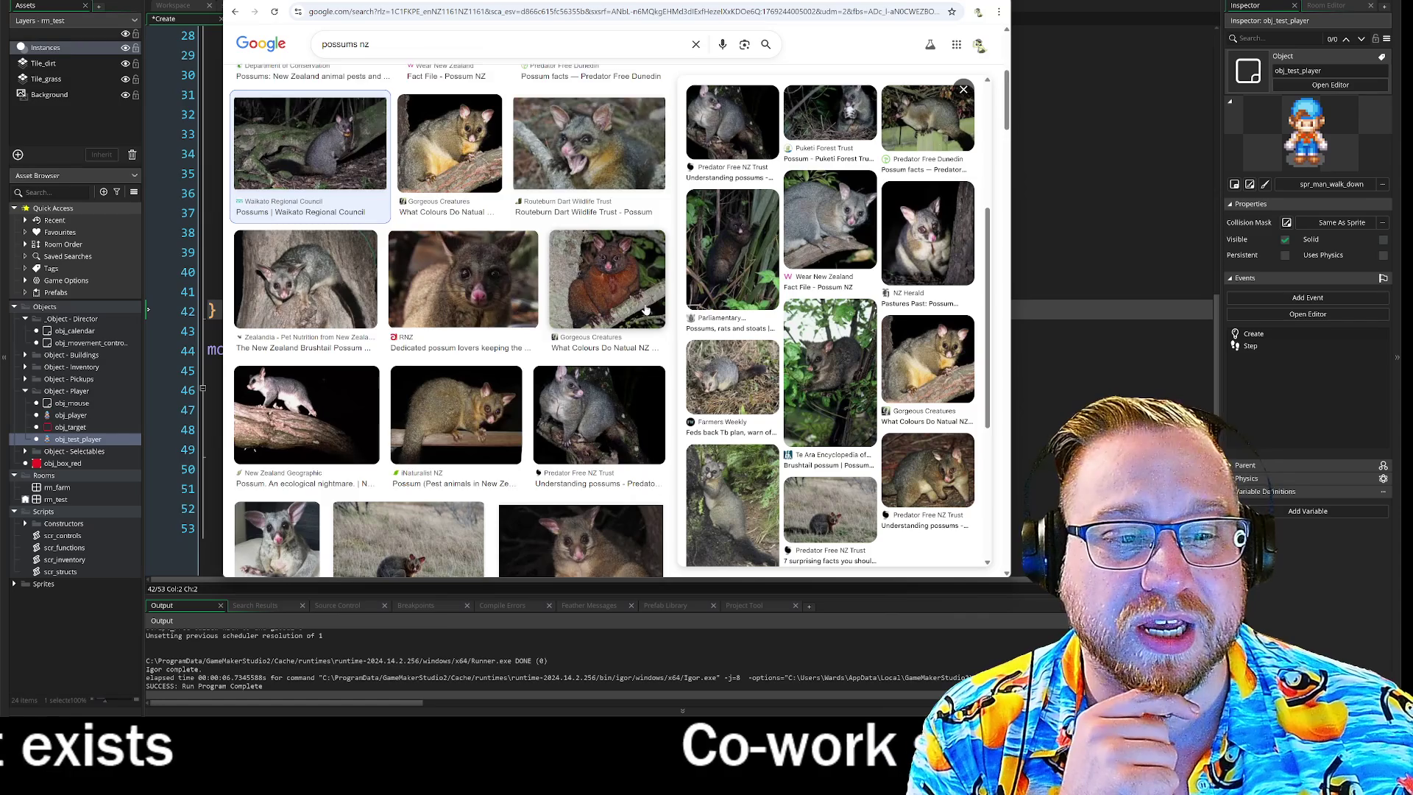
scroll(645, 309, "down", 5)
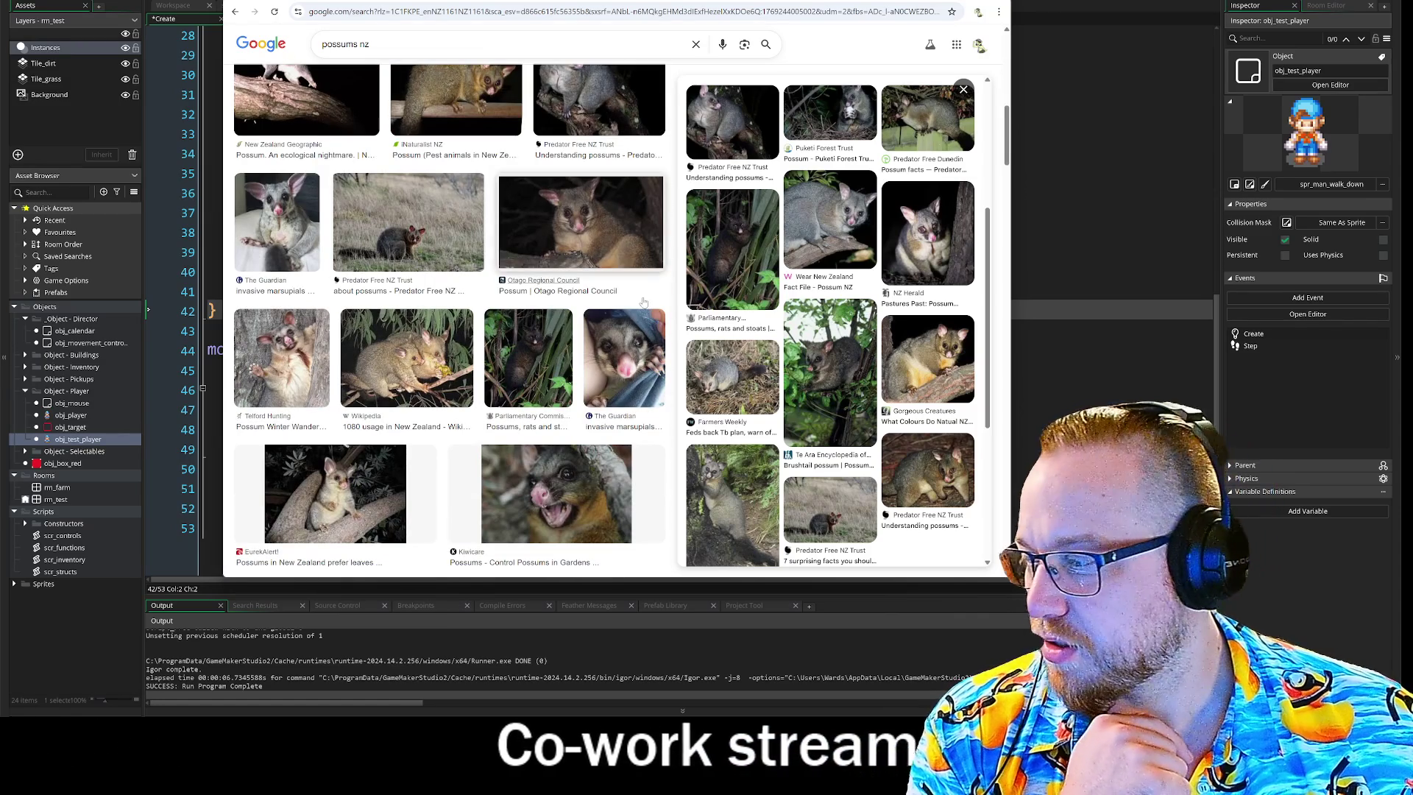
scroll(642, 300, "up", 10)
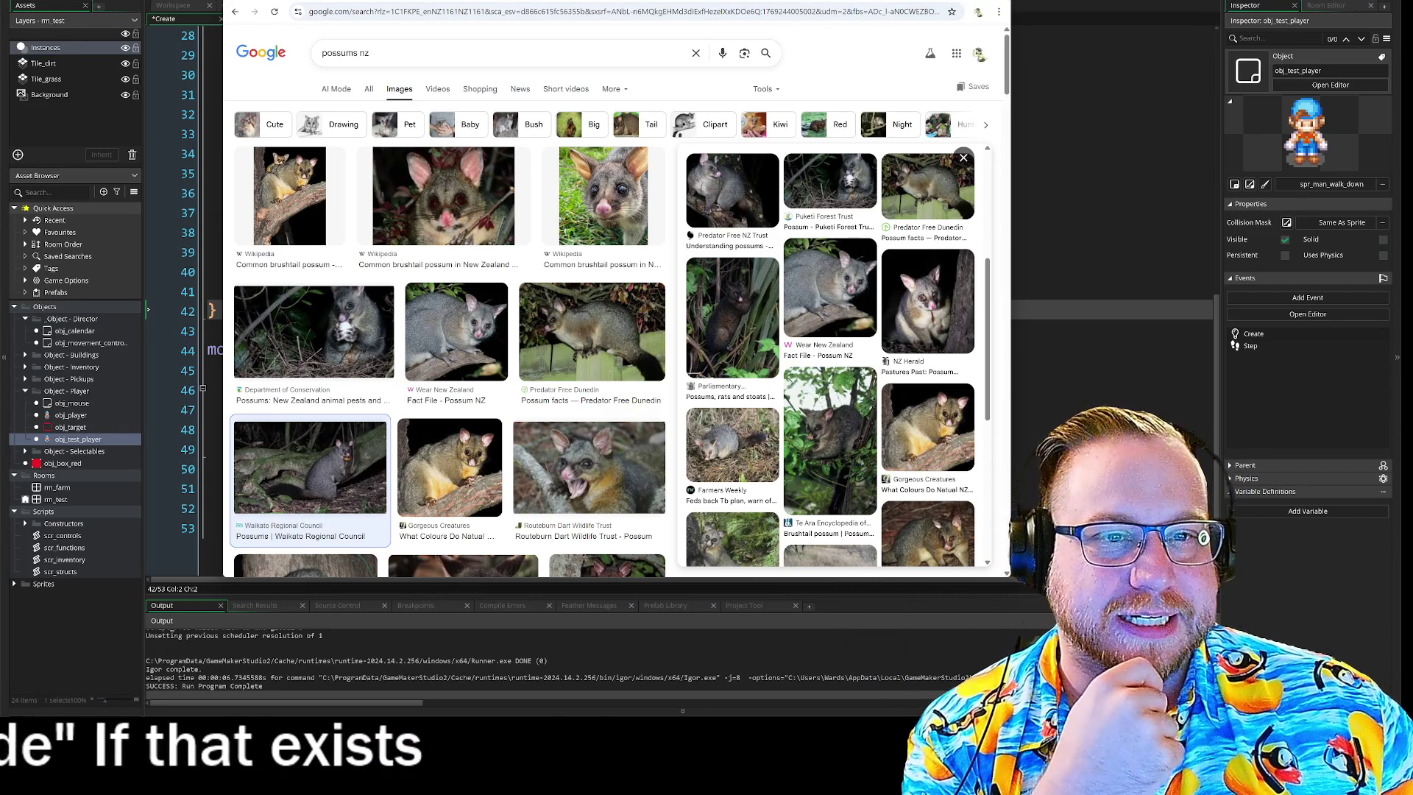
key("alt+Tab")
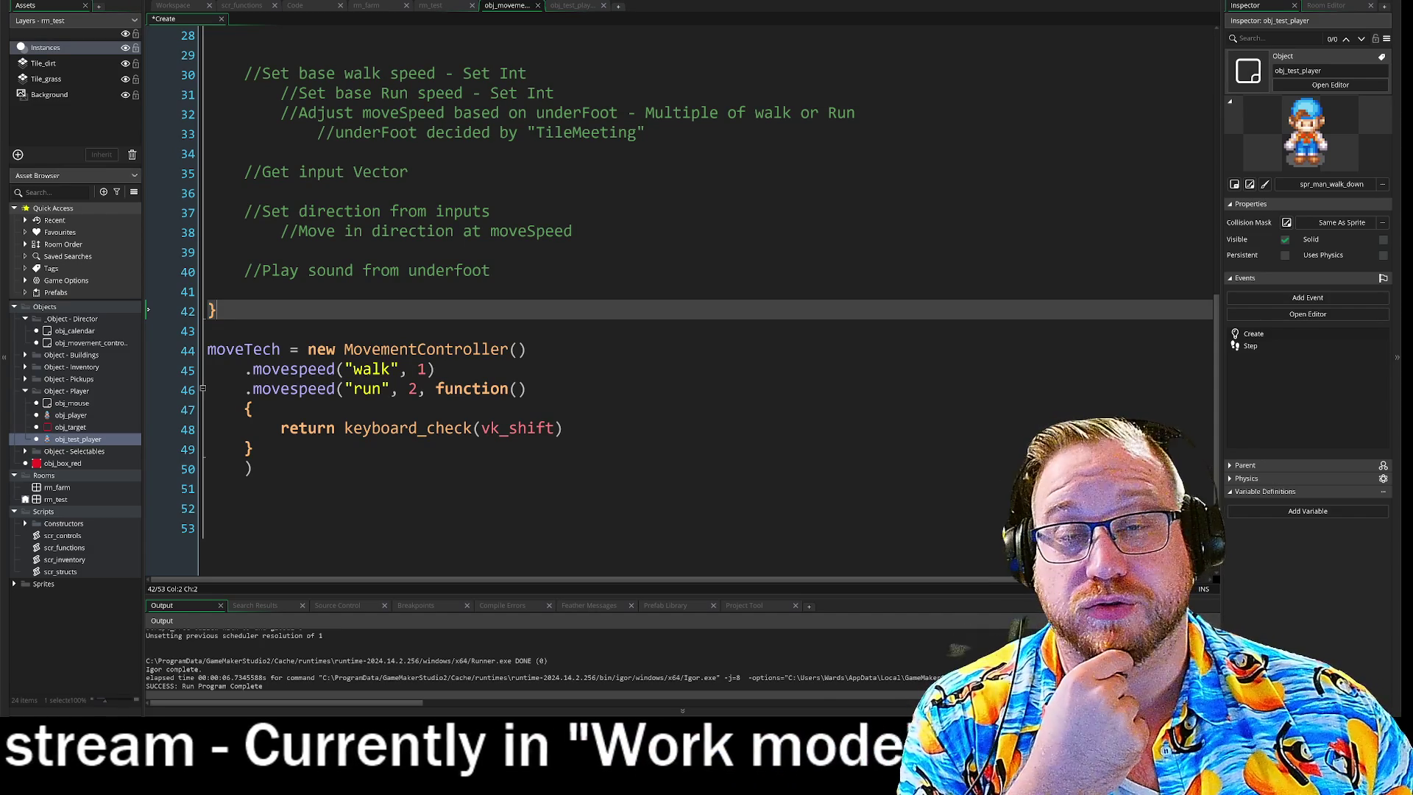
Scroll the obj_test_player Create event to the commented-out MovementController code.
scroll(682, 300, "up", 5)
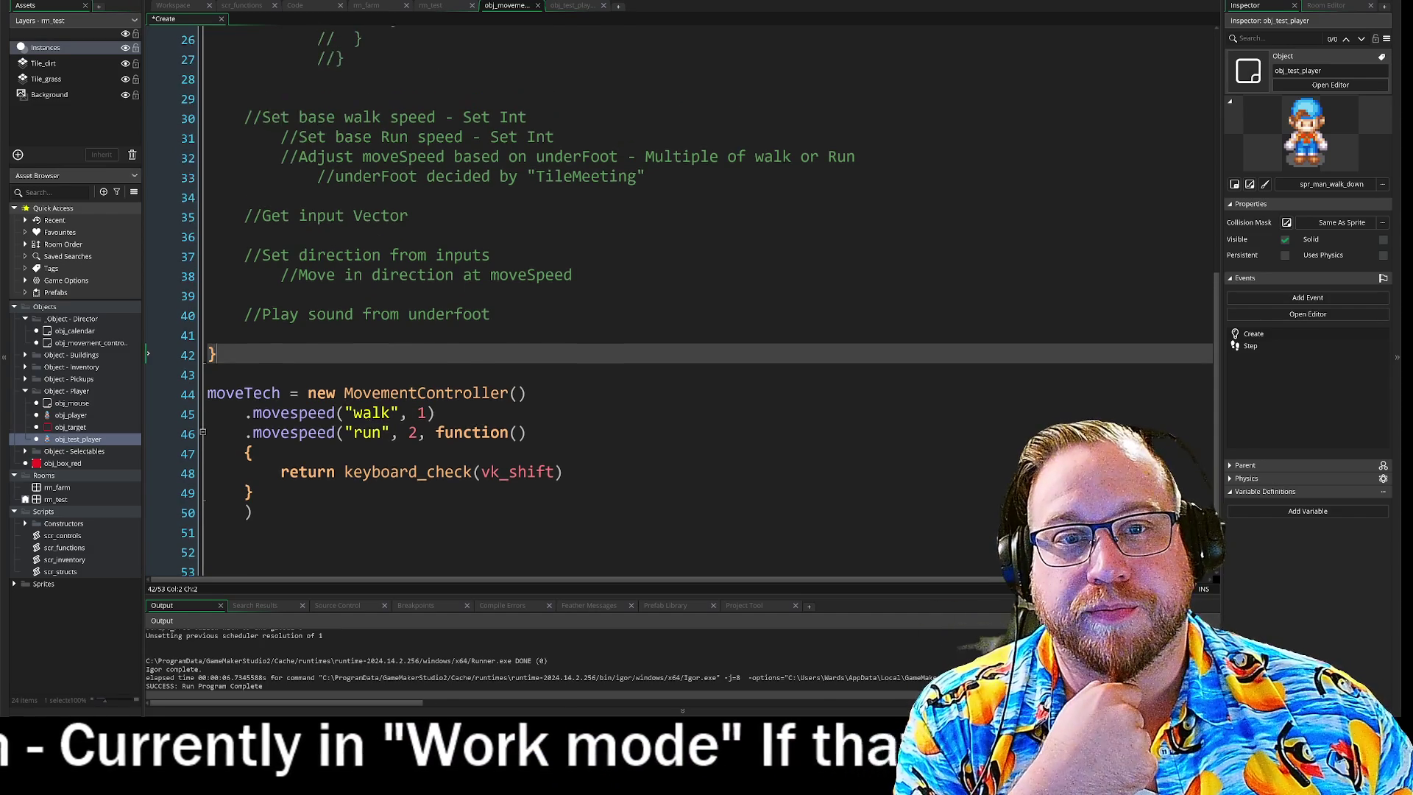
scroll(682, 300, "down", 1)
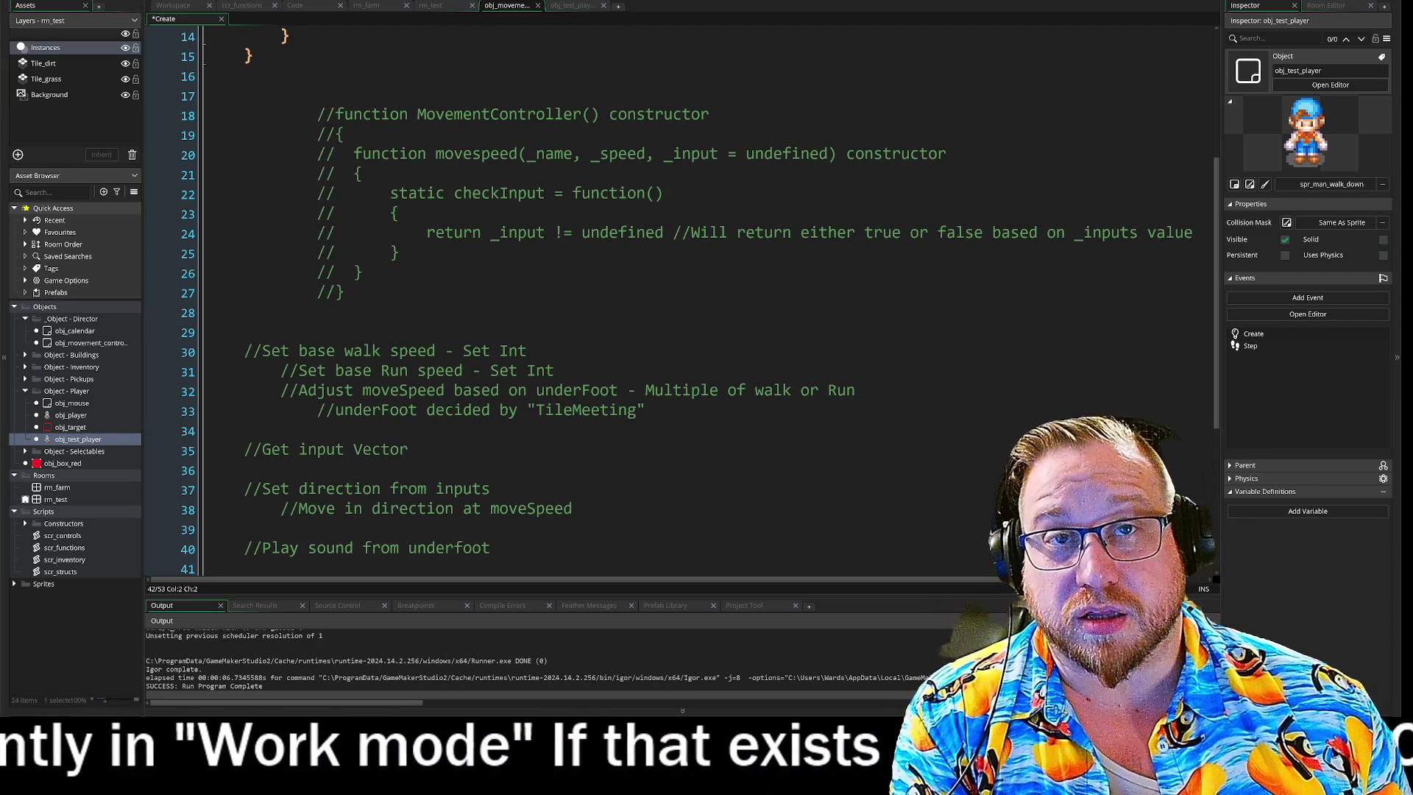
Write MovementController with nested movespeed(_name, _speed, _input = undefined) starting at line 17.
scroll(699, 301, "up", 5)
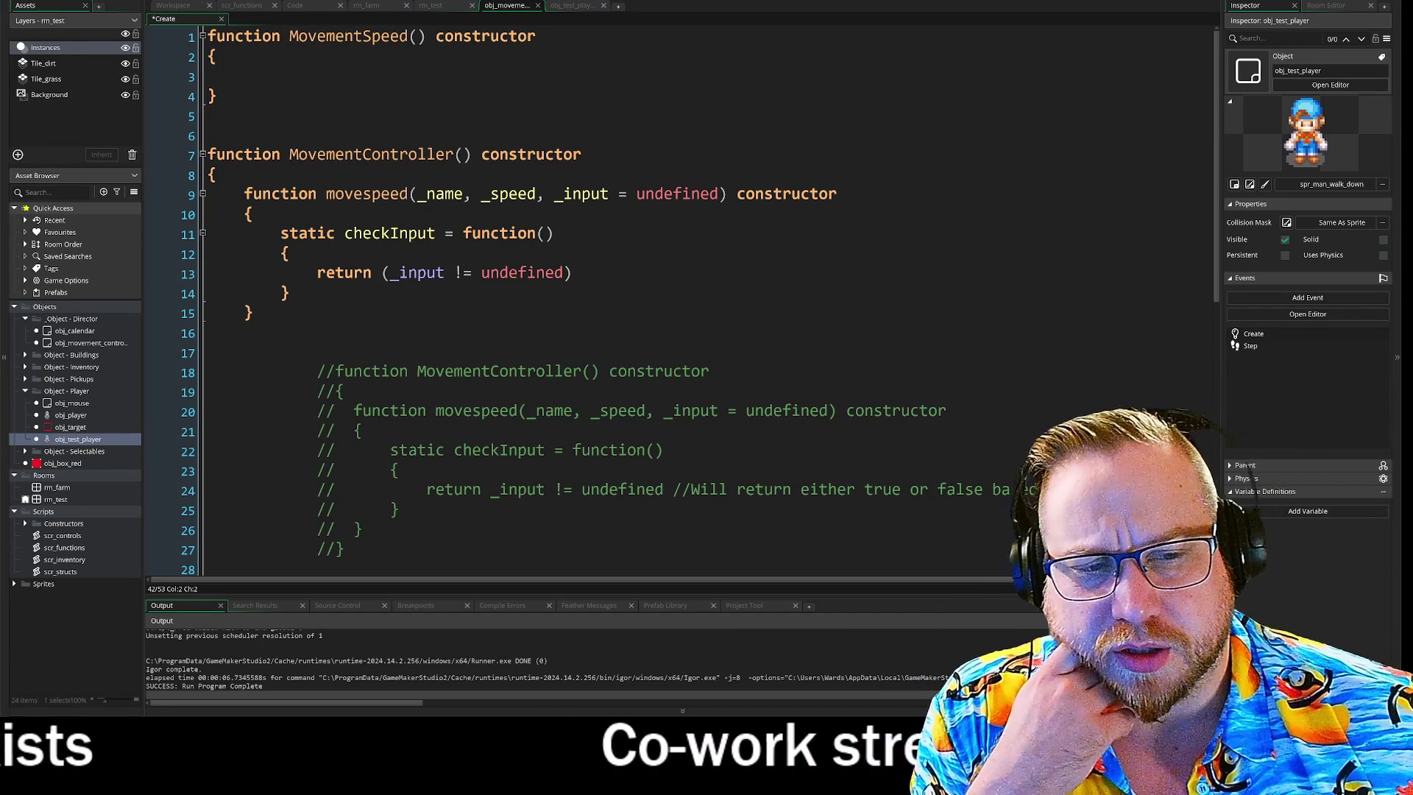
left_click(245, 353)
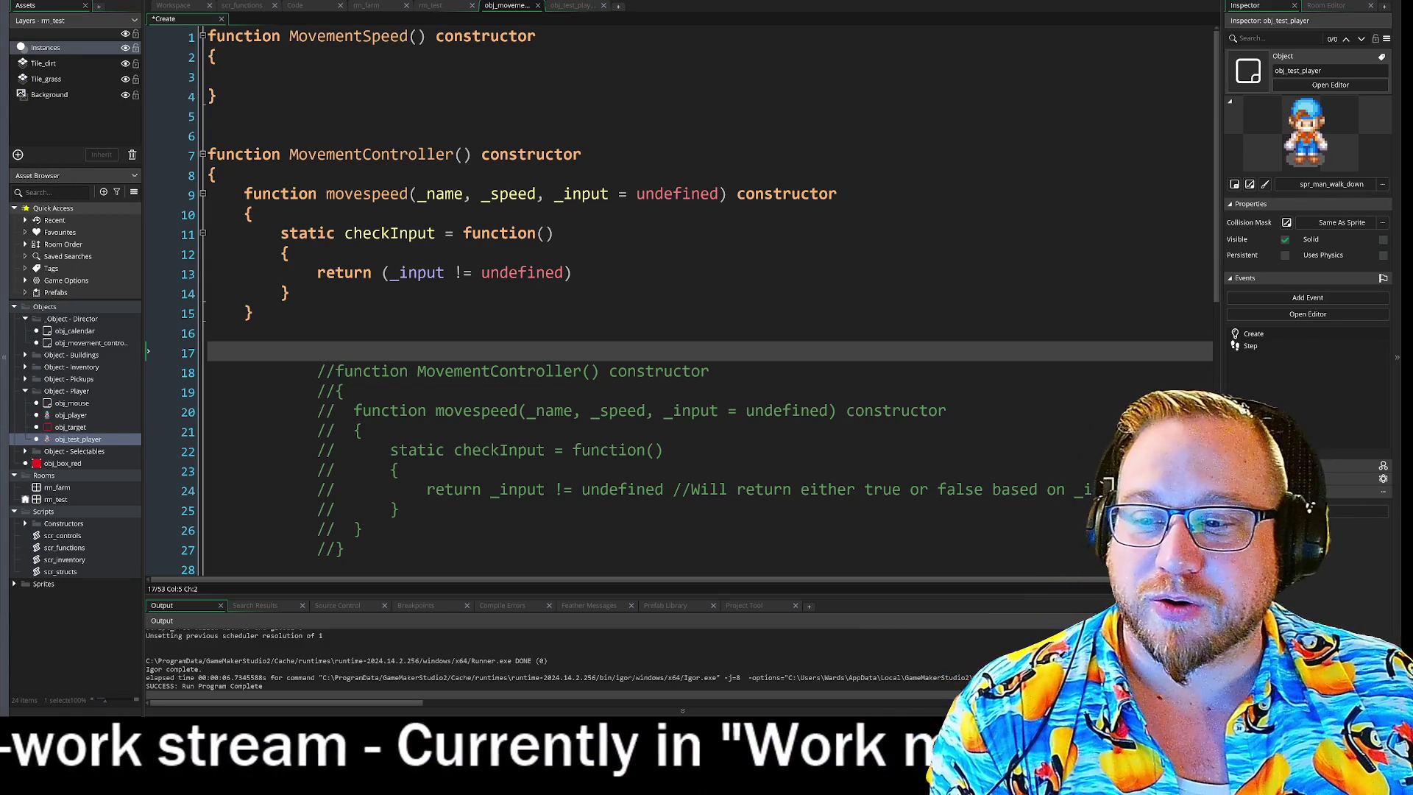
key("Up")
Add static checkInput to movespeed, returning _input != undefined.
key("Down")
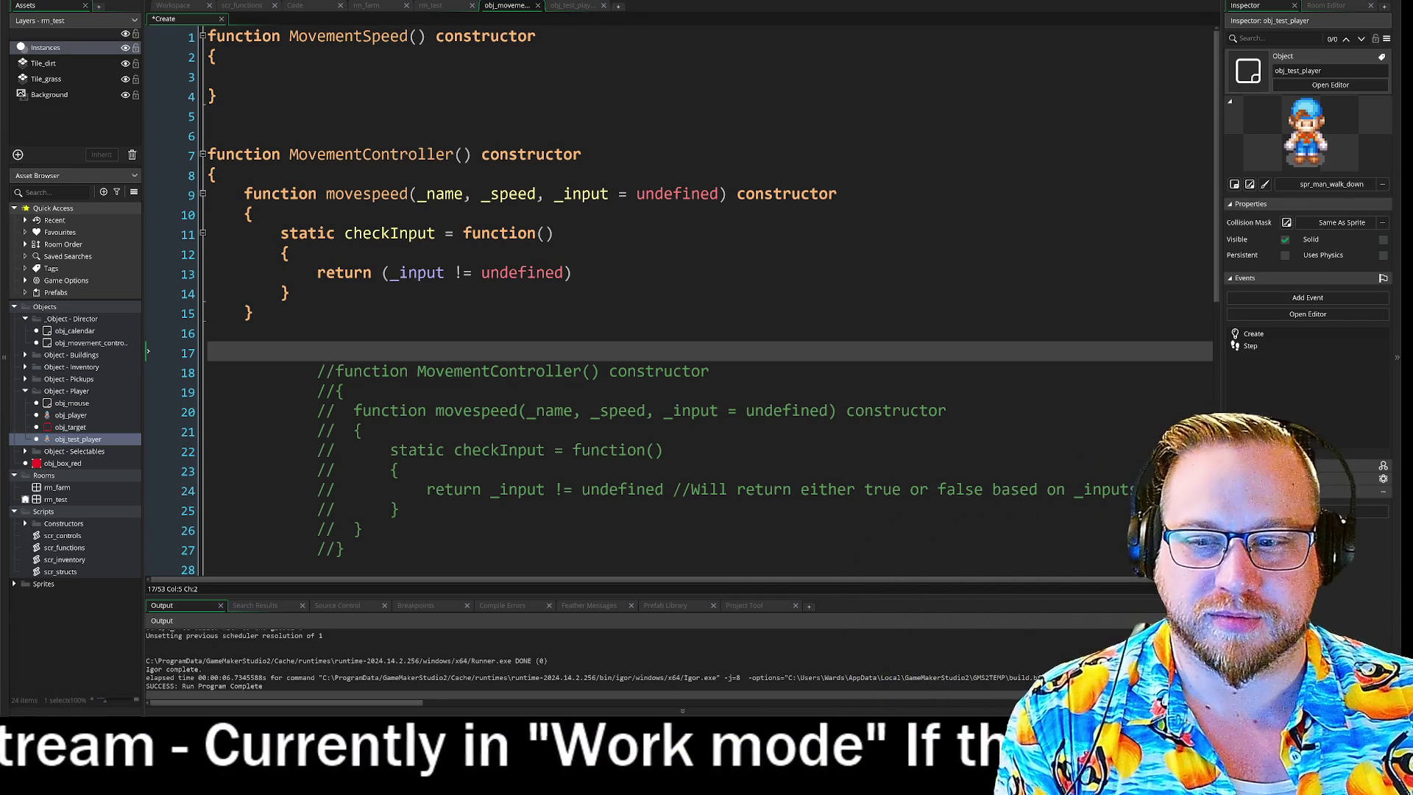
scroll(663, 294, "down", 4)
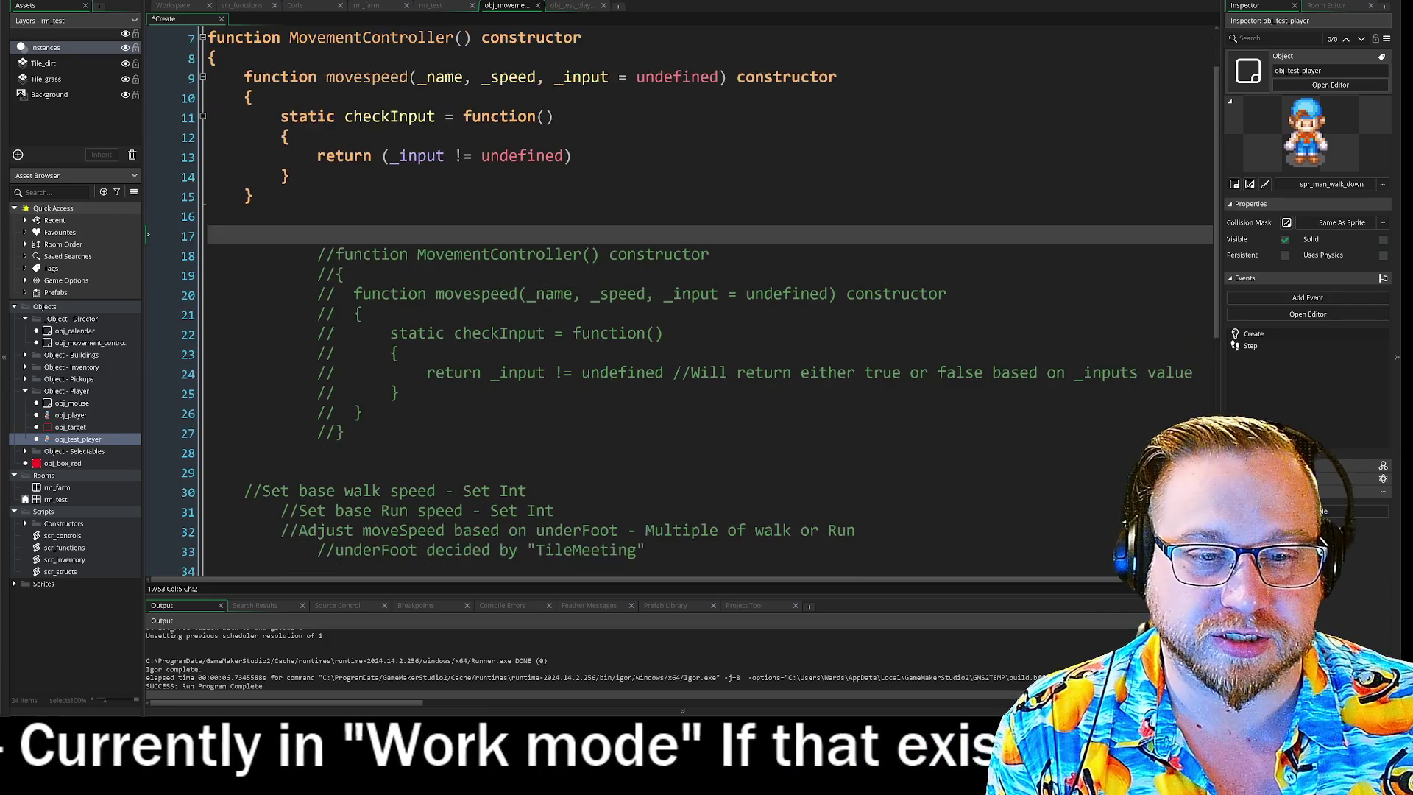
left_click(554, 409)
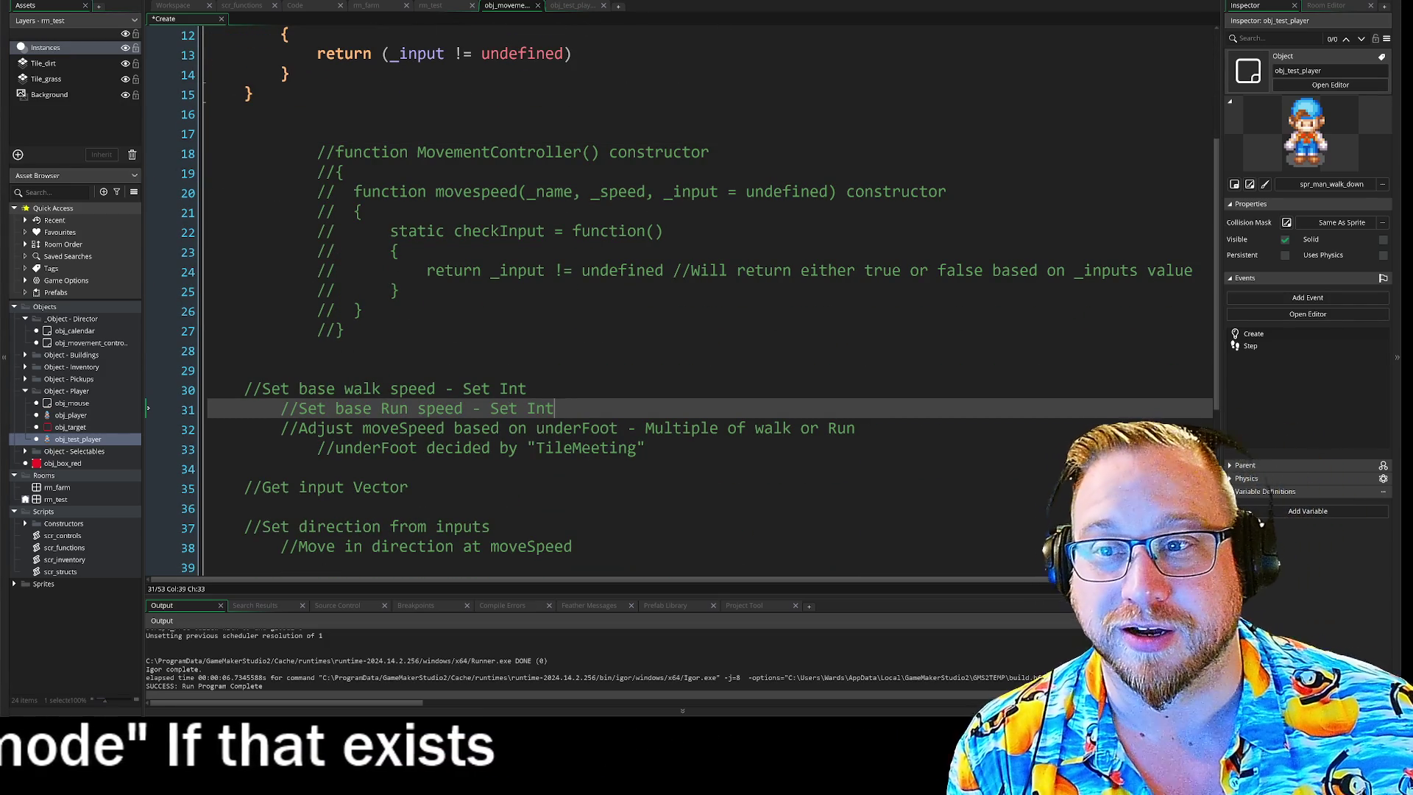
scroll(681, 294, "down", 4)
scroll(681, 295, "down", 1)
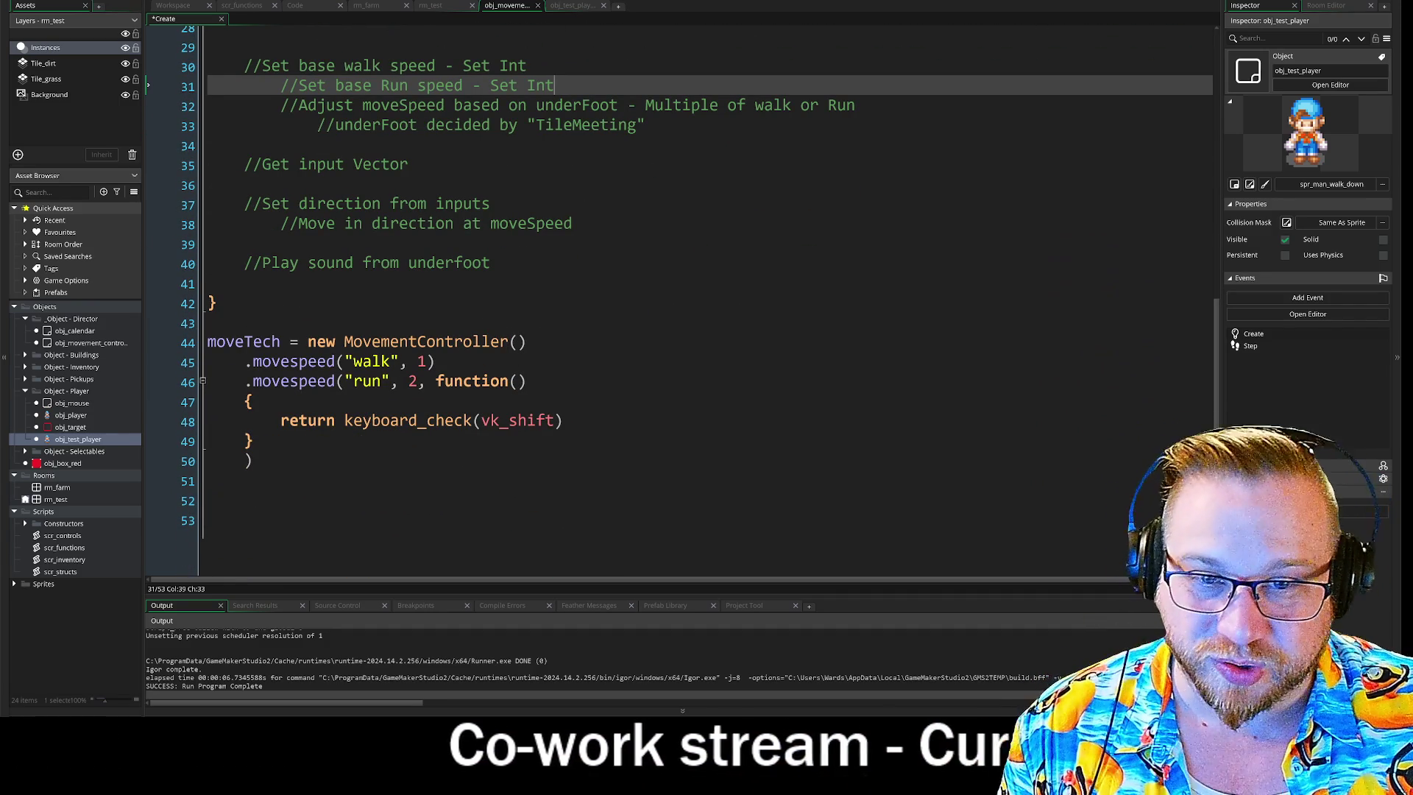
left_click_drag(206, 349, 254, 410)
left_click(254, 409)
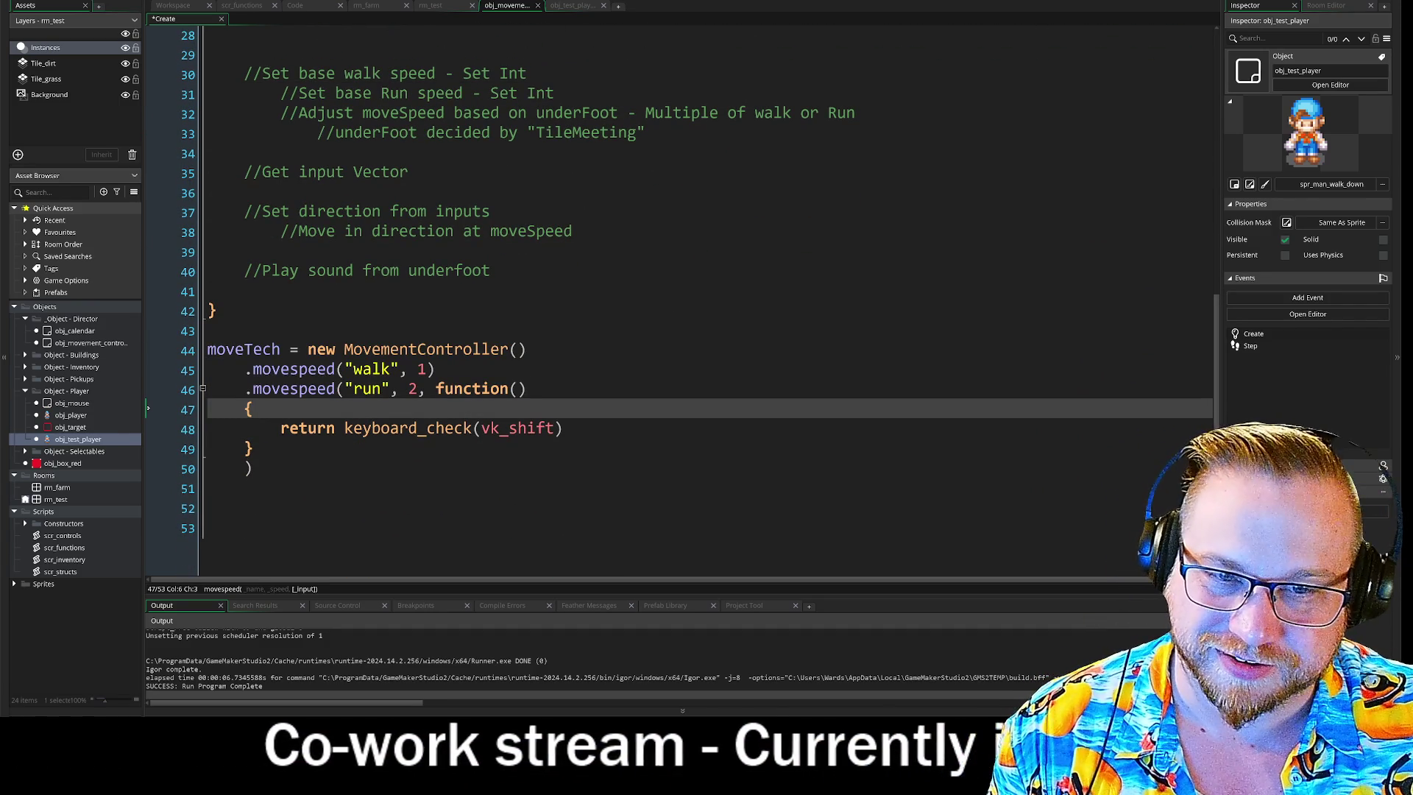
mouse_move(527, 349)
left_mouse_down()
mouse_move(346, 349)
mouse_move(527, 349)
left_mouse_up()
left_click_drag(345, 349, 527, 349)
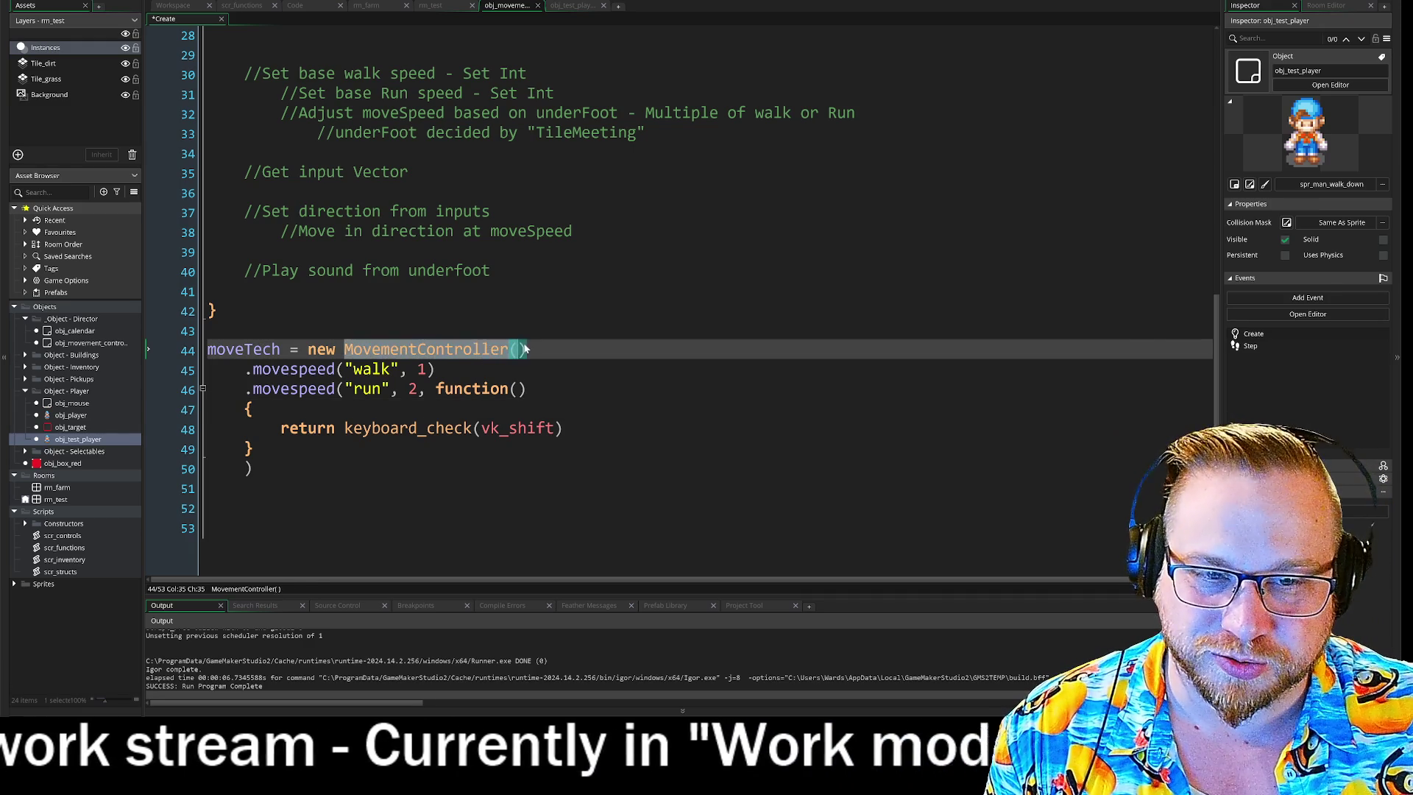
left_click(527, 349)
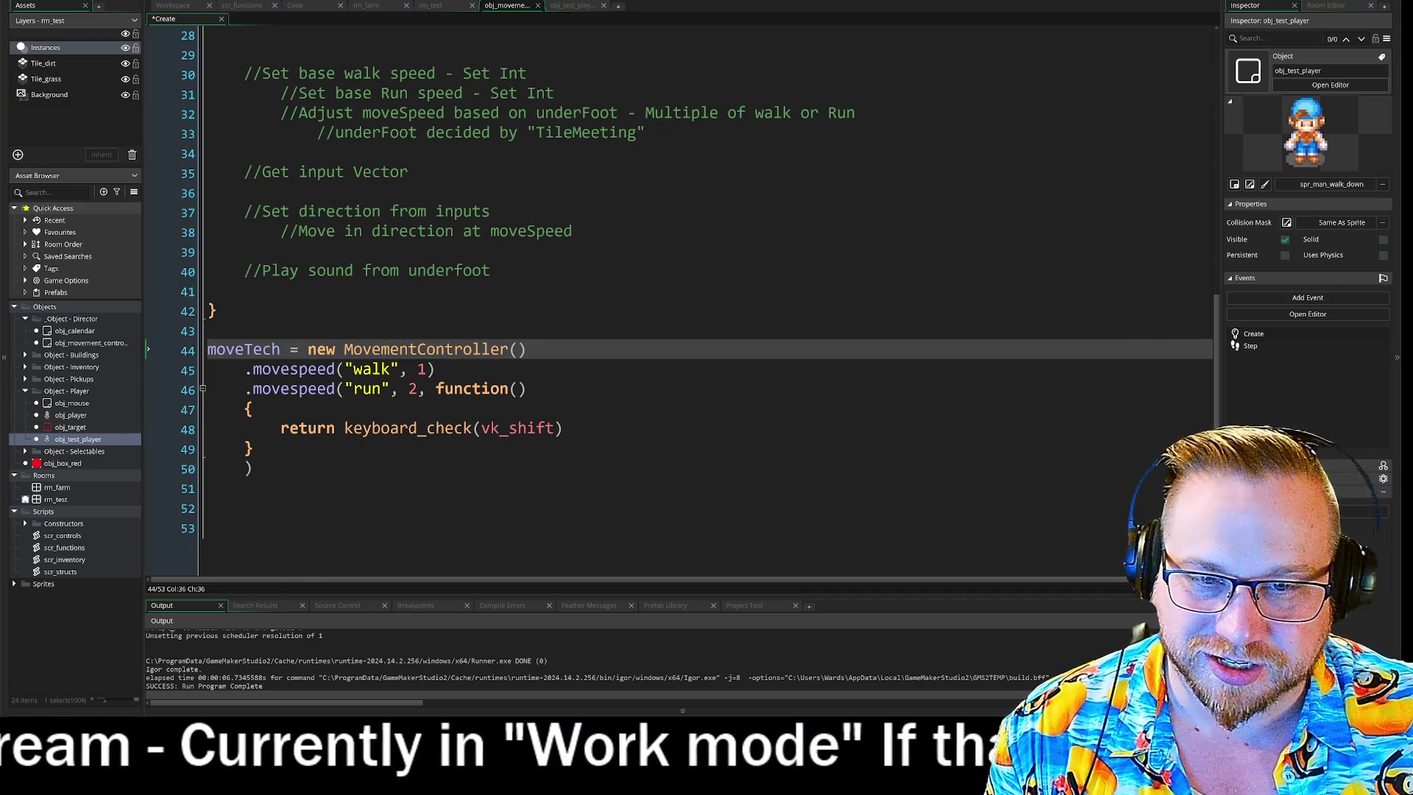
left_click_drag(345, 349, 526, 349)
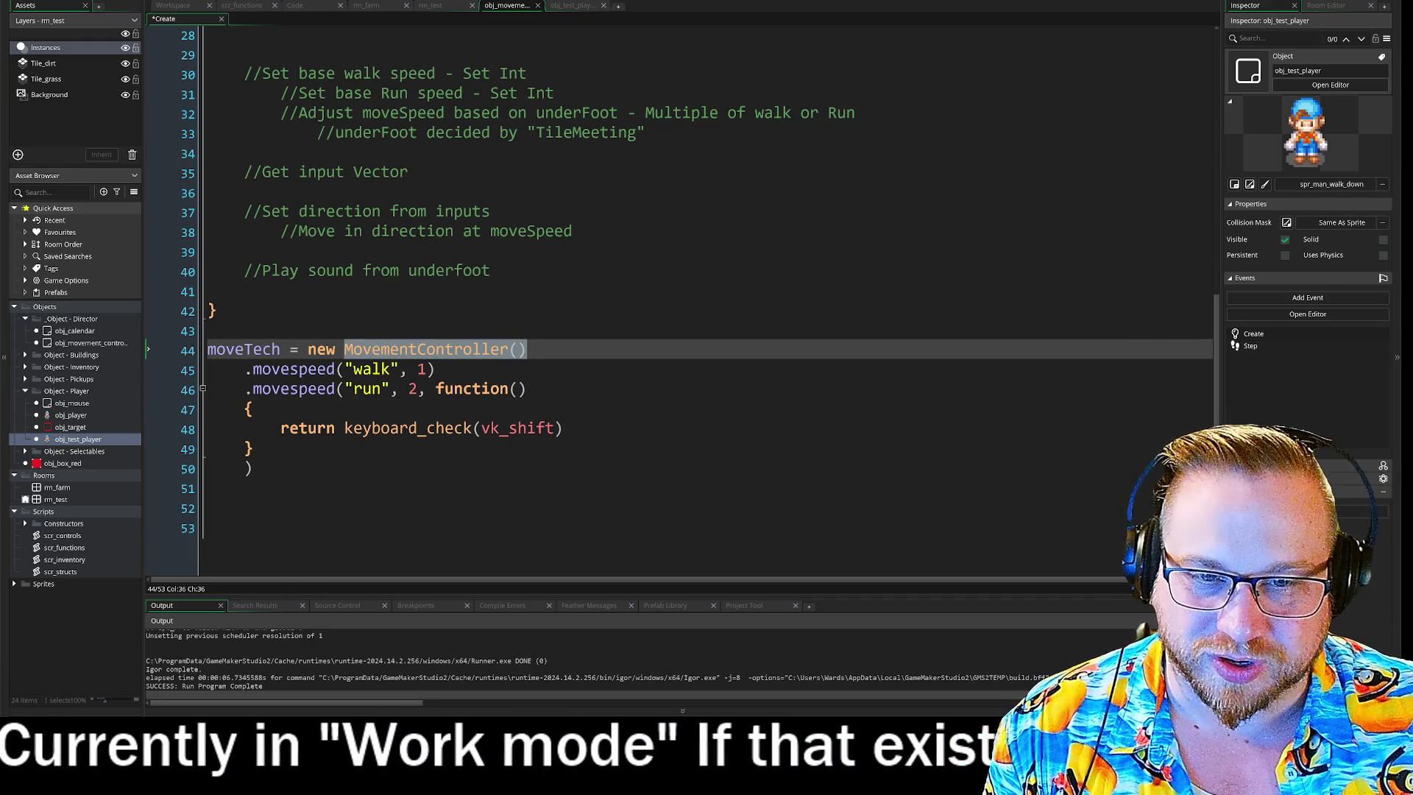
key("Down")
key("Down")
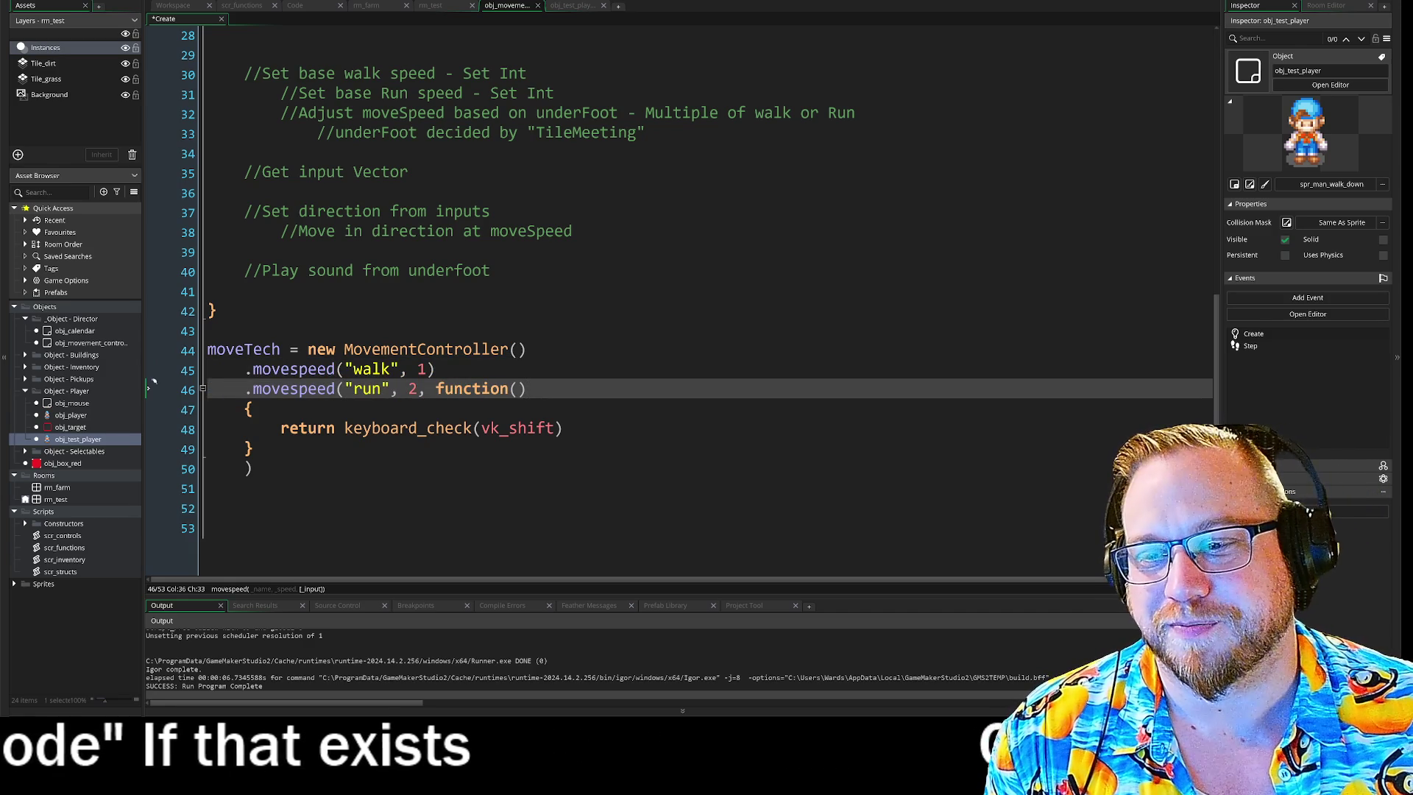
scroll(153, 383, "up", 9)
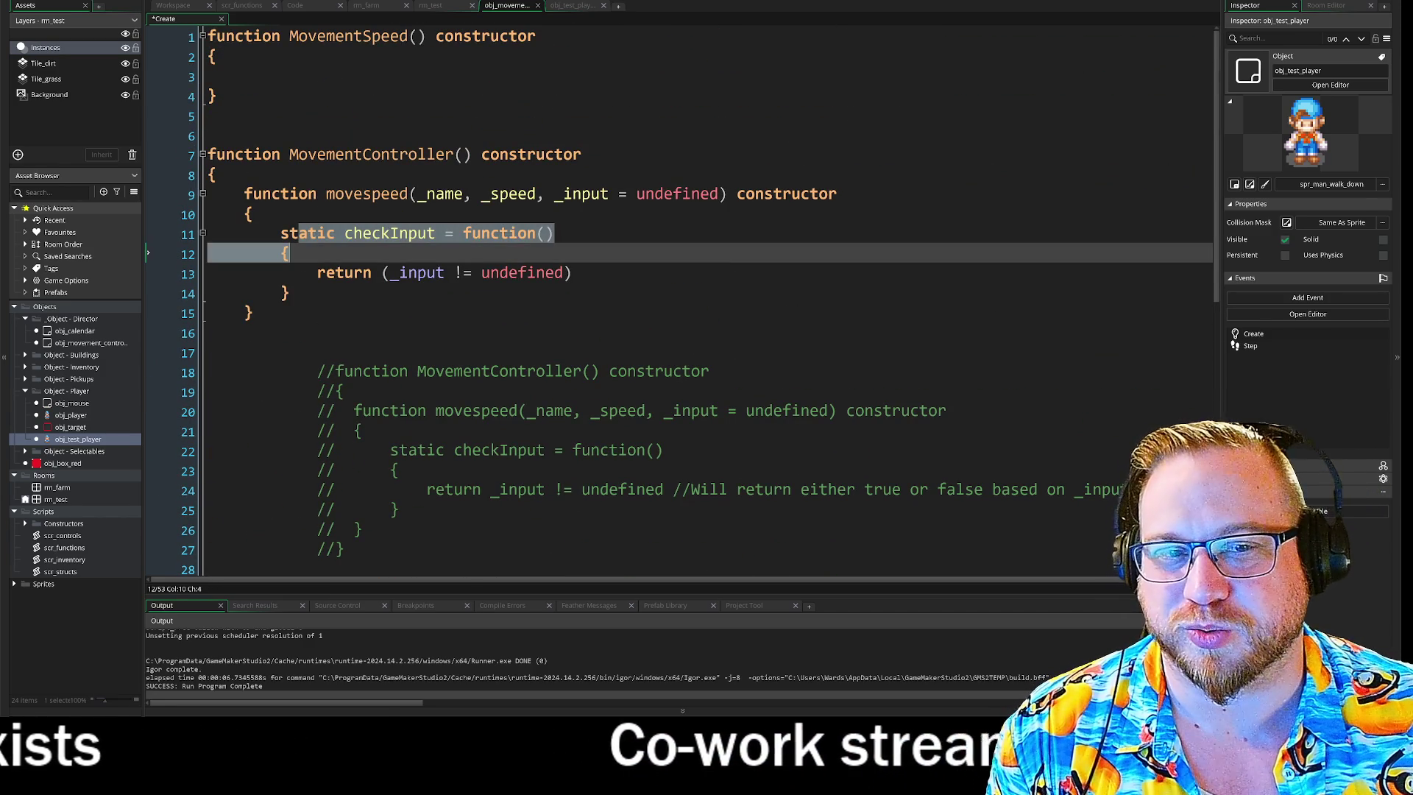
left_click(573, 272)
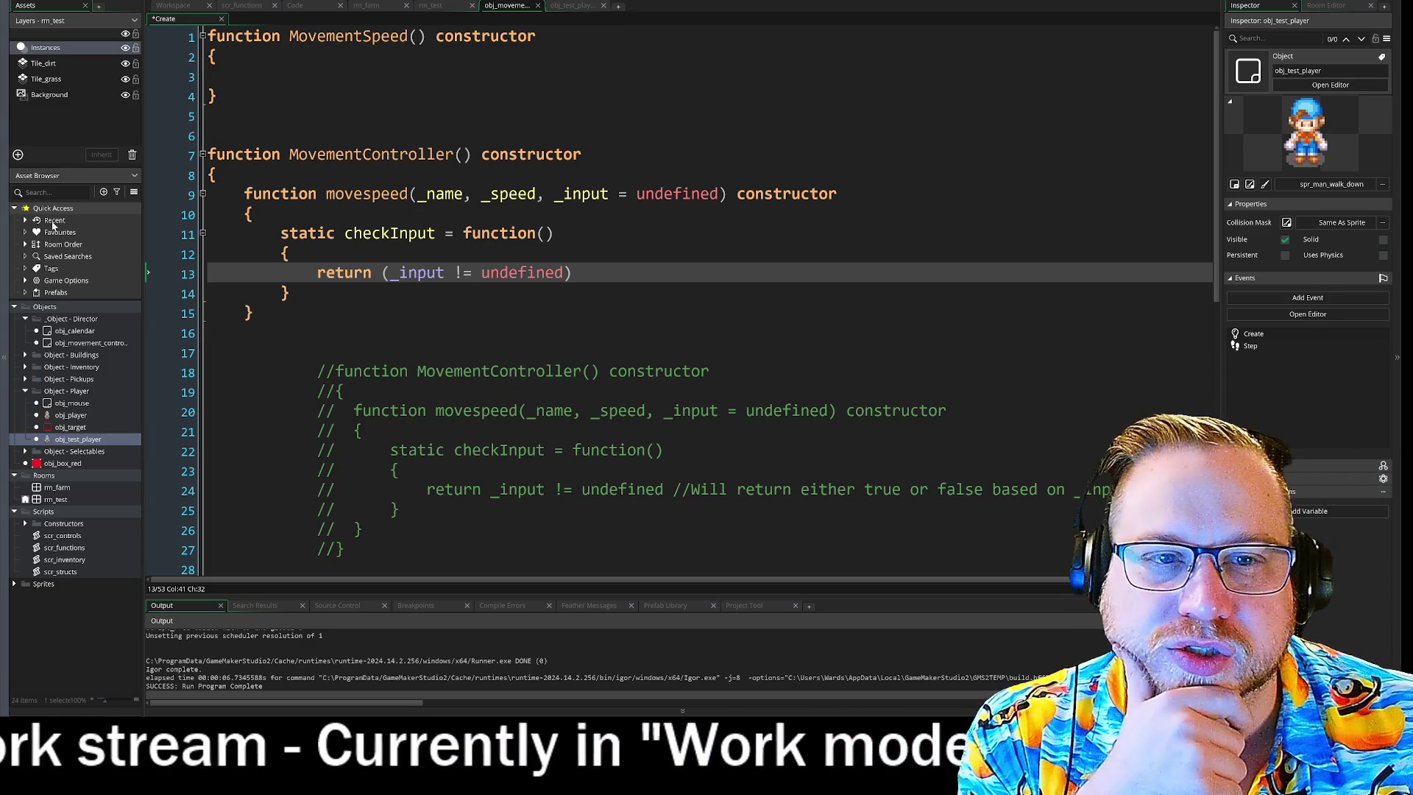
left_click(536, 195)
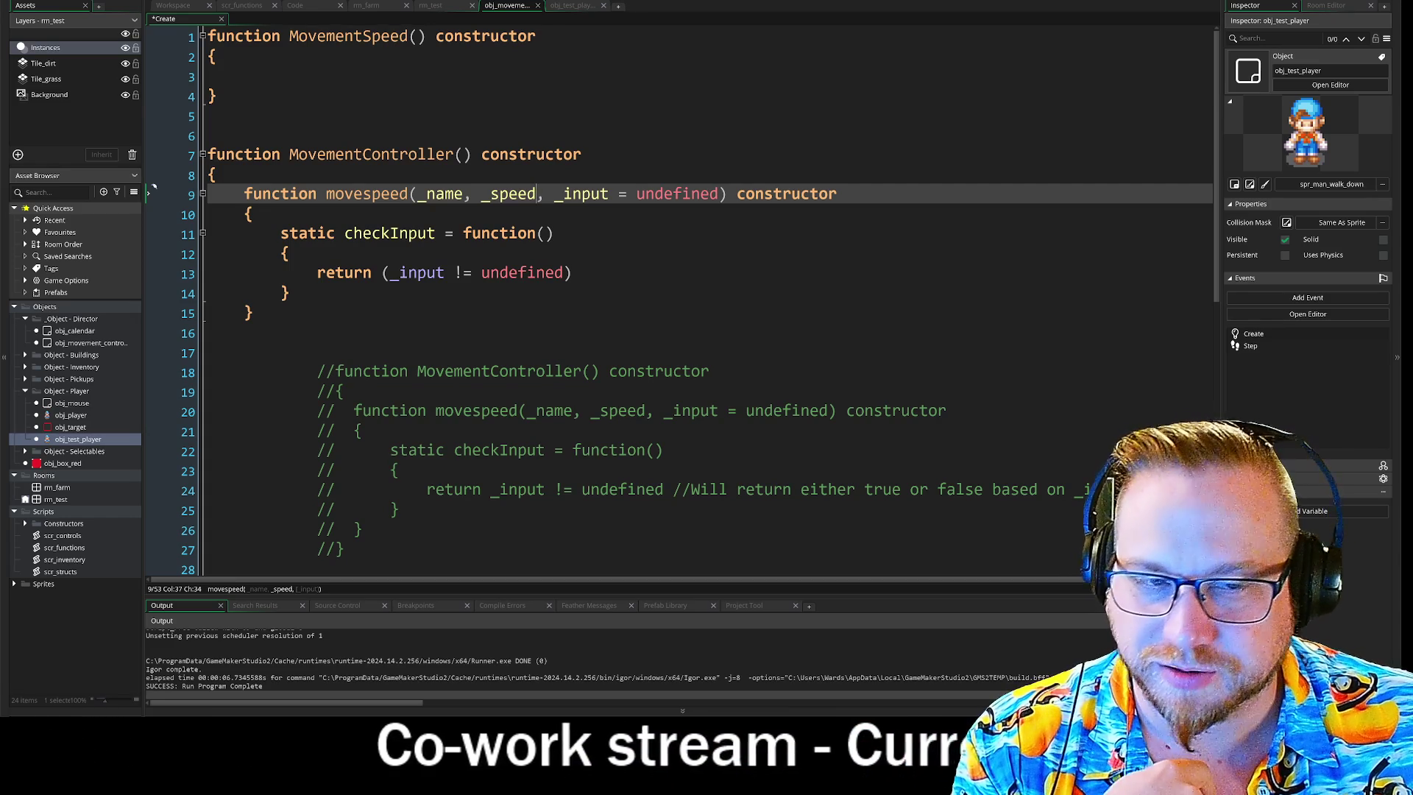
left_click(572, 272)
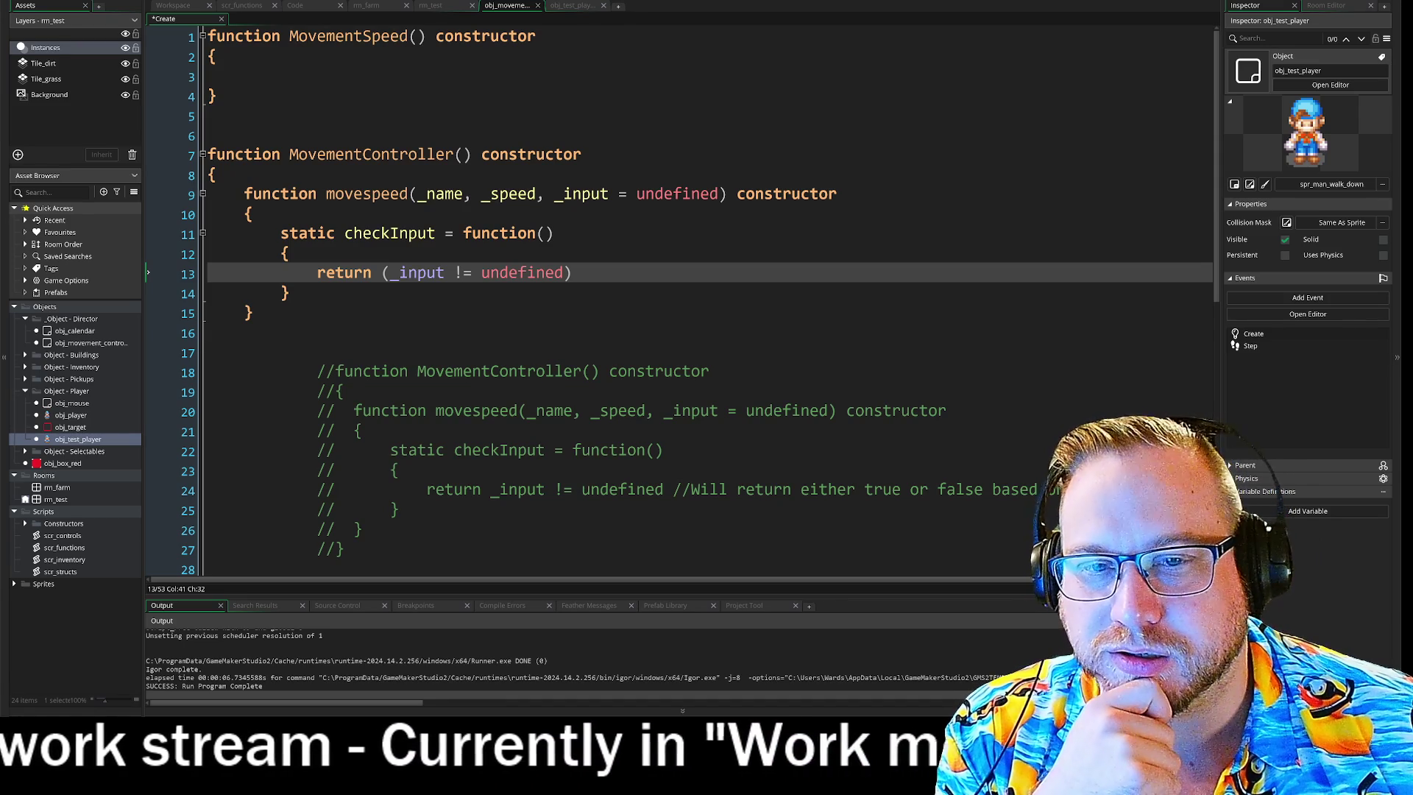
Insert two blank lines below the movespeed constructor's closing brace on line 16.
left_click(244, 333)
key("Return")
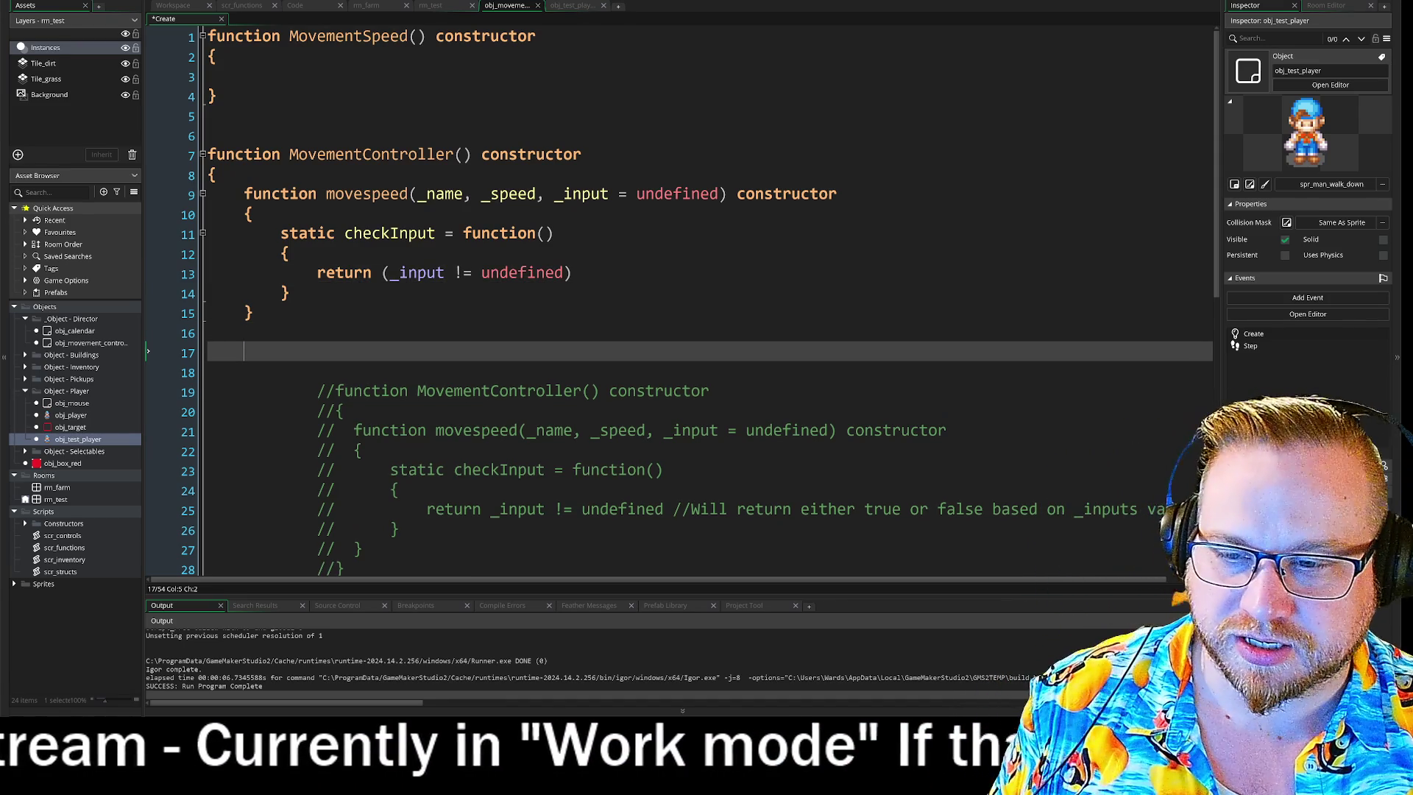
key("Return")
key("Up")
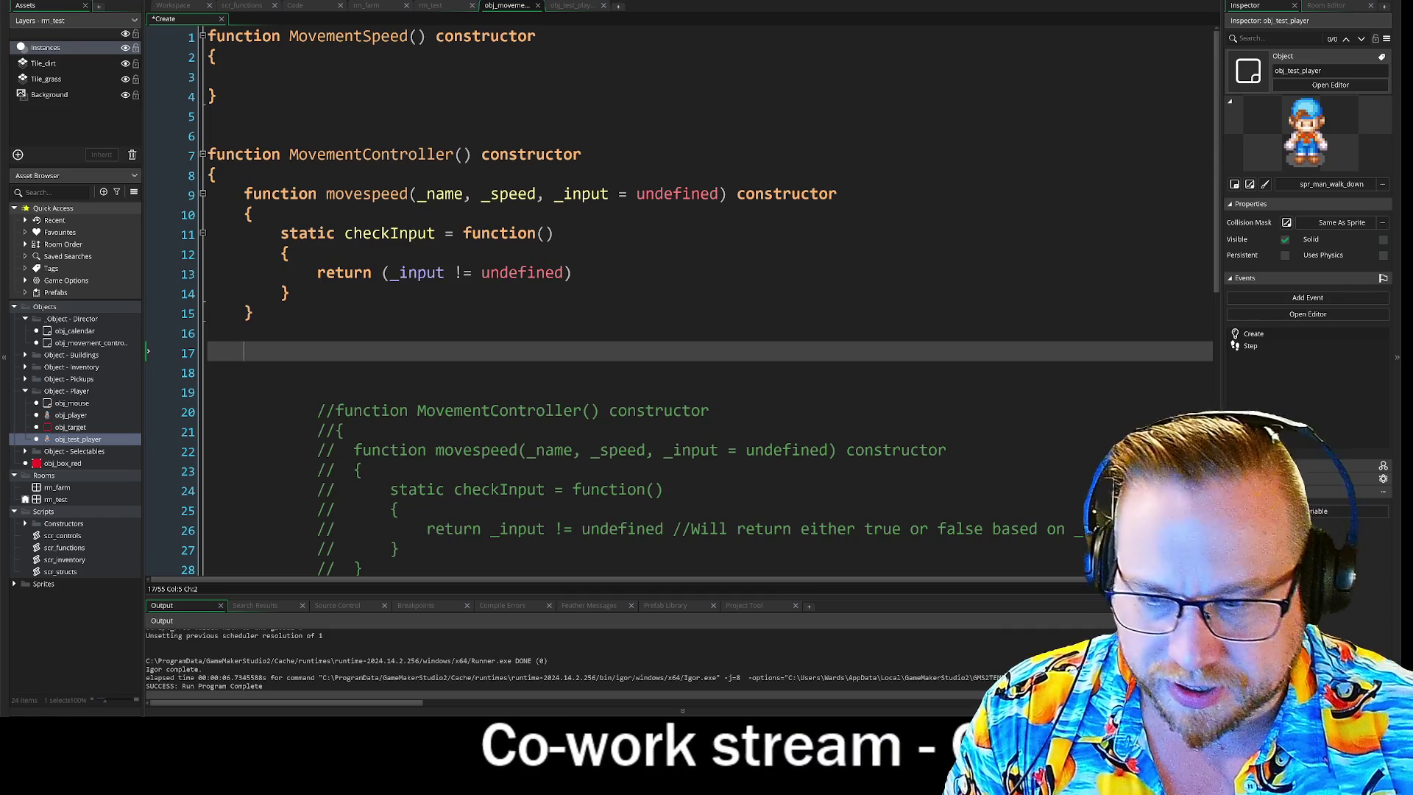
Type the keyword 'function' on line 17, correcting the mistyped last letter.
type("functiok")
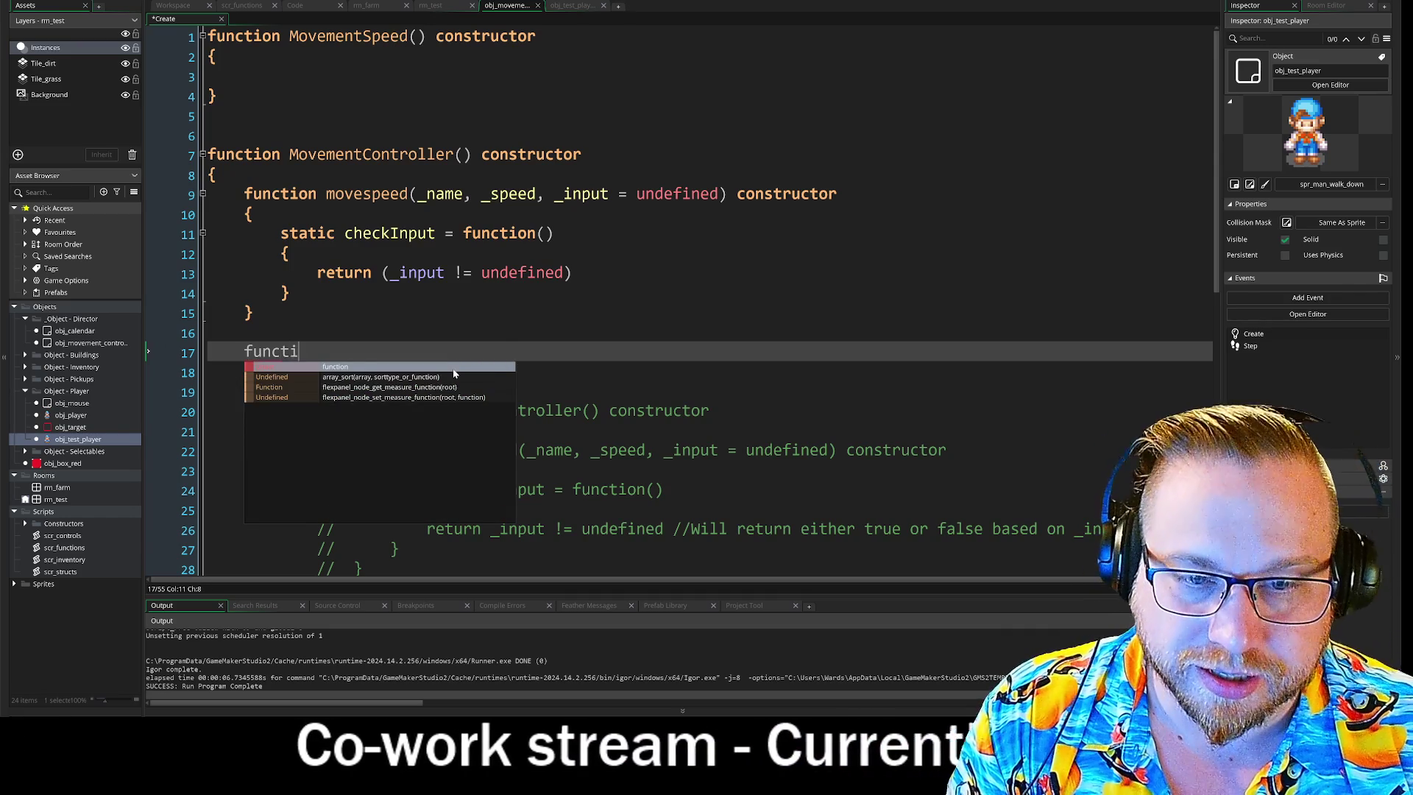
key("BackSpace")
type("n")
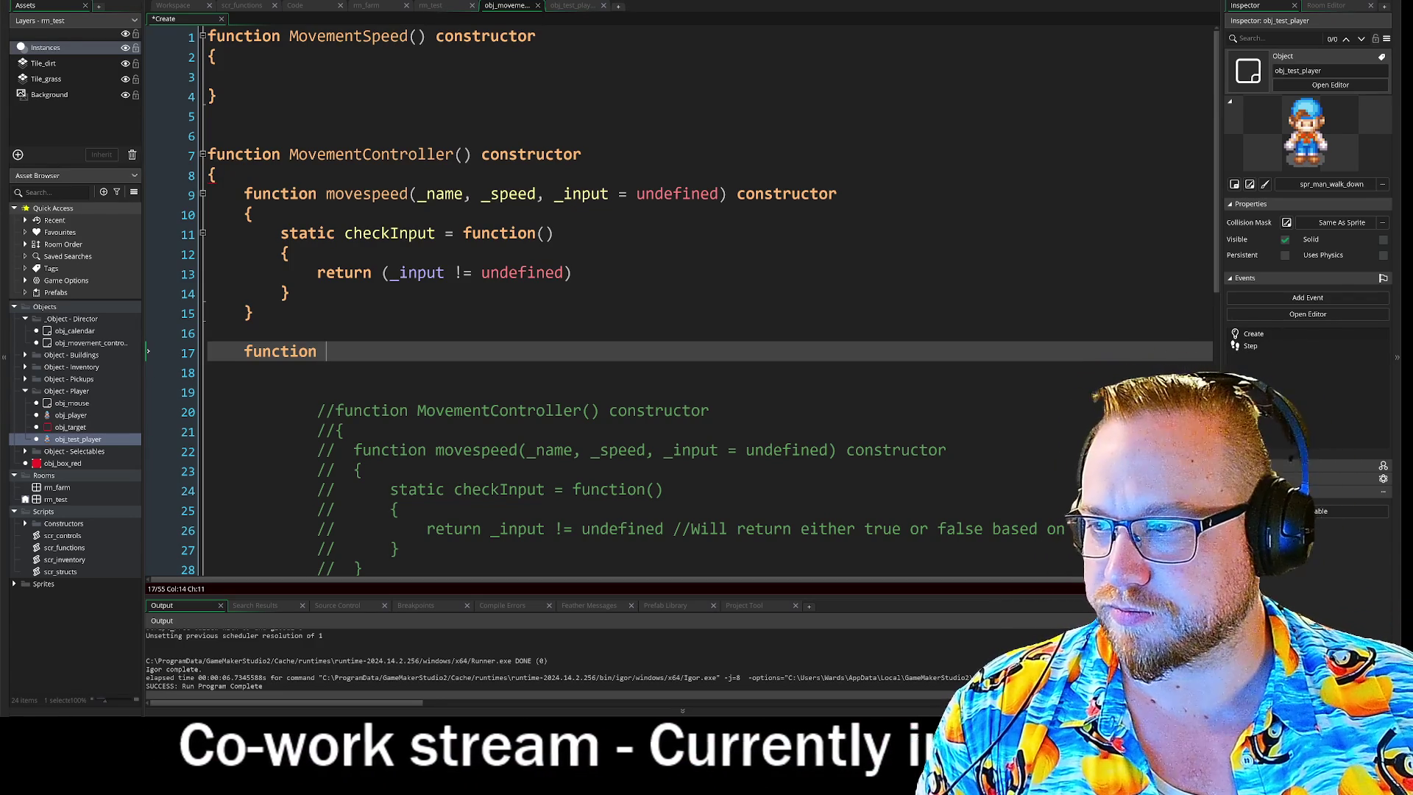
Complete line 17 as 'function()' and open its body with a brace on line 18.
type("90")
key("BackSpace")
key("BackSpace")
type("()")
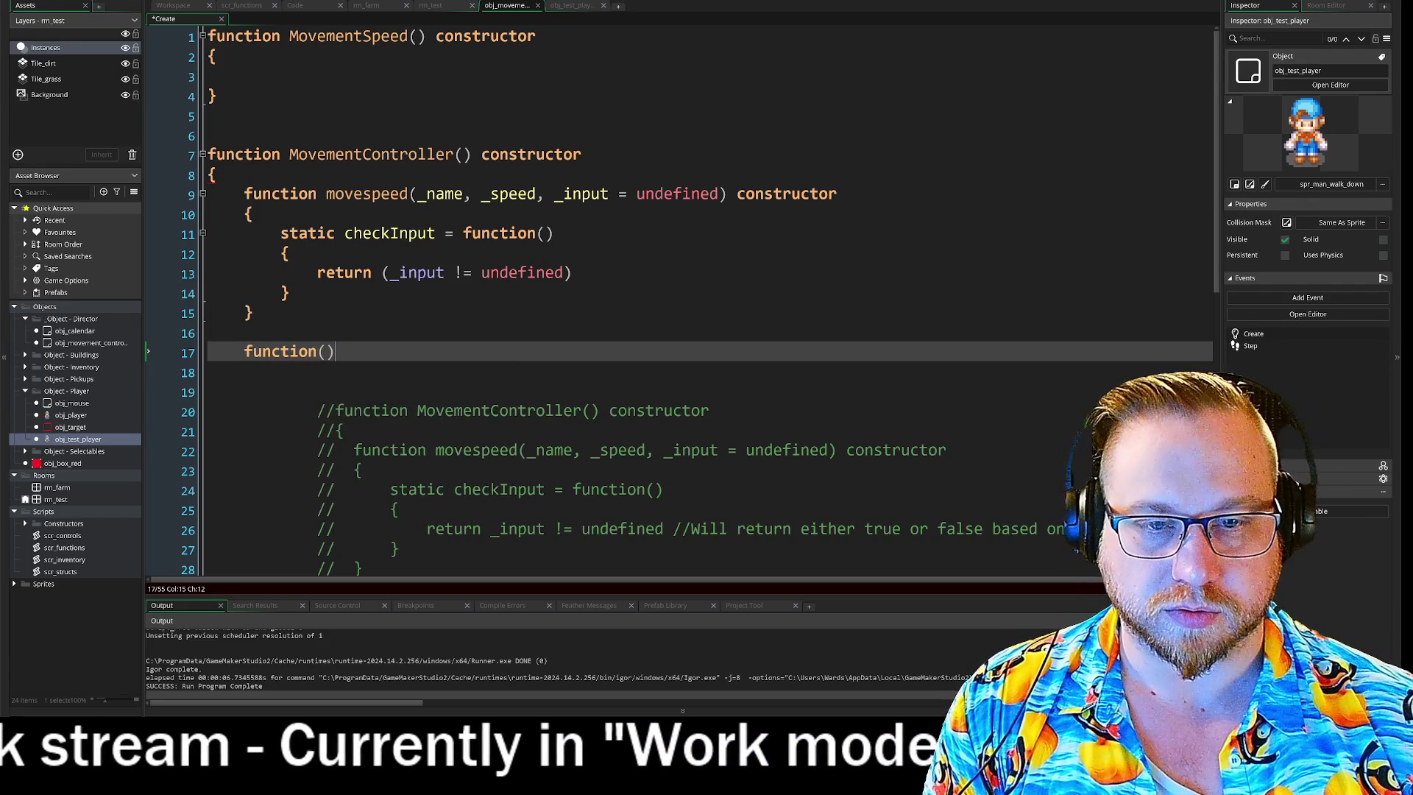
key("Return")
type("{")
key("Return")
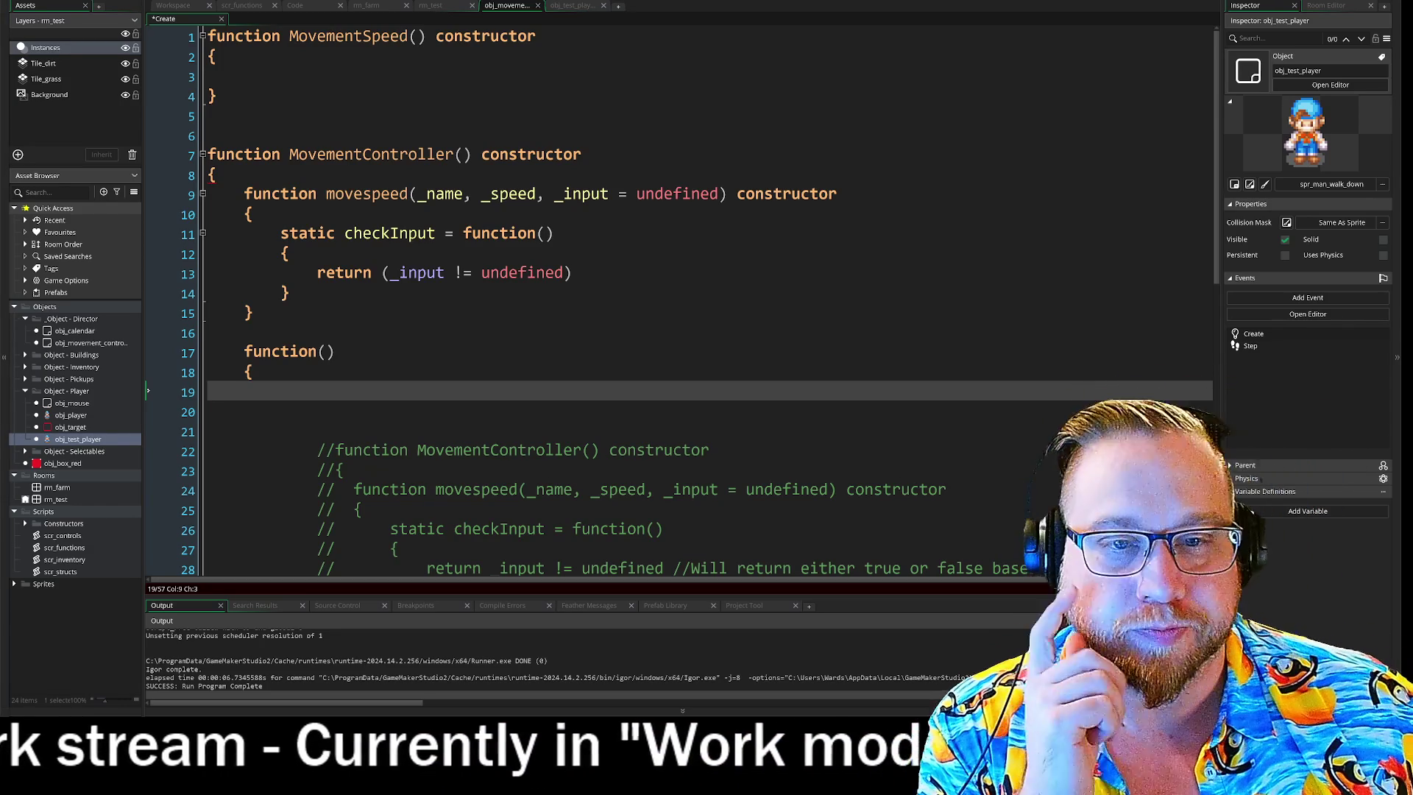
Prefix the new function on line 17 with 'static addSpeed'.
key("Up")
key("Up")
key("Home")
type("static")
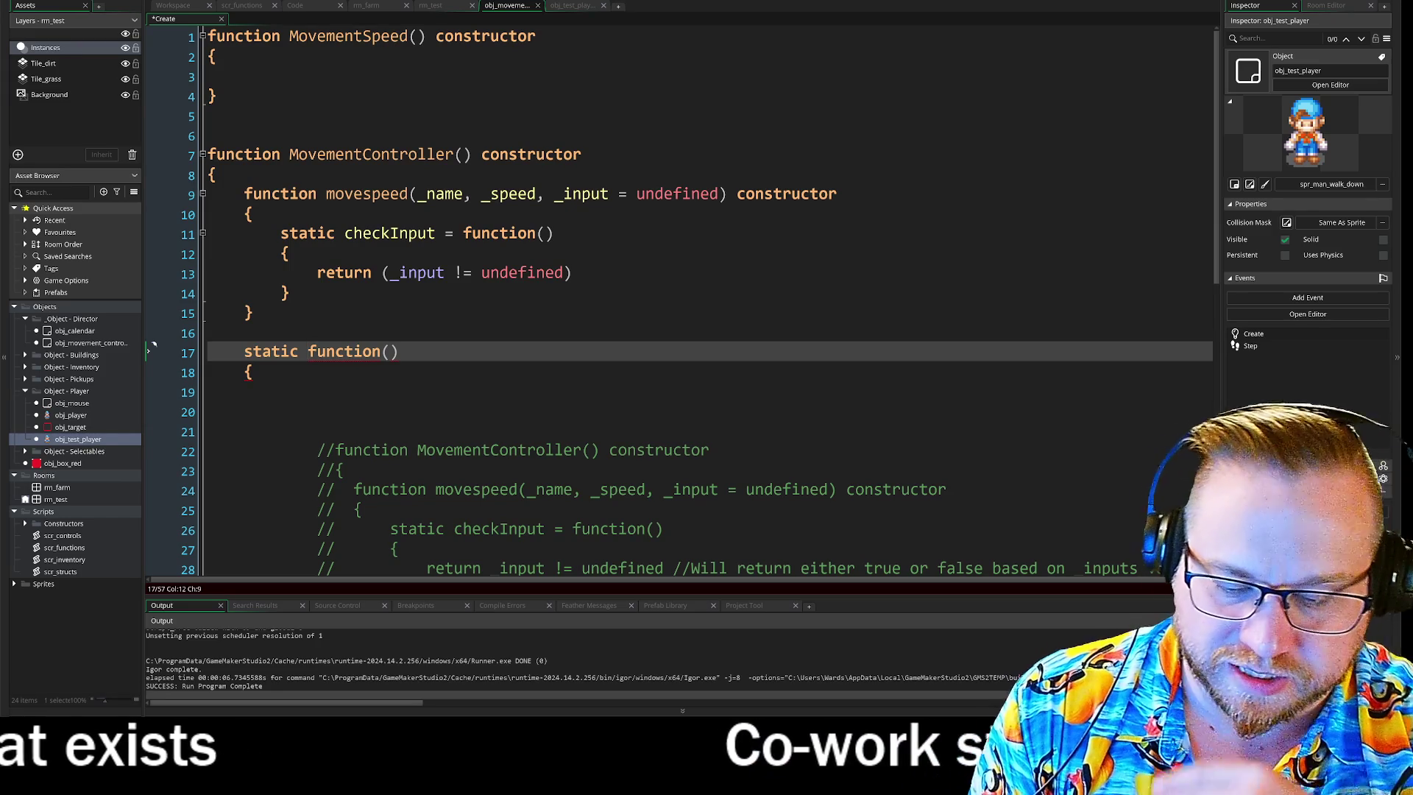
type("addSpeed")
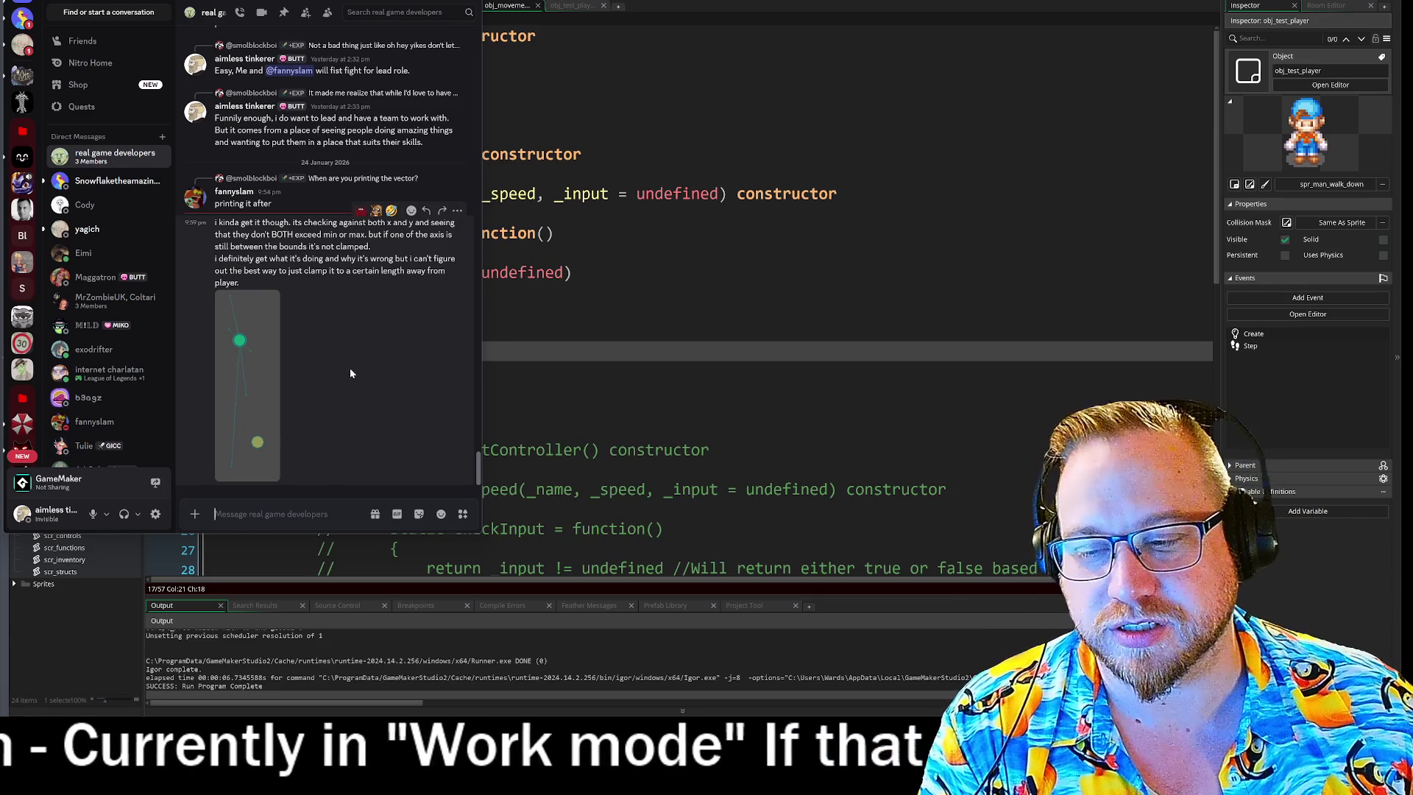
Close the Discord chat overlay with Alt+F4 to reveal the GameMaker editor.
key("alt+F4")
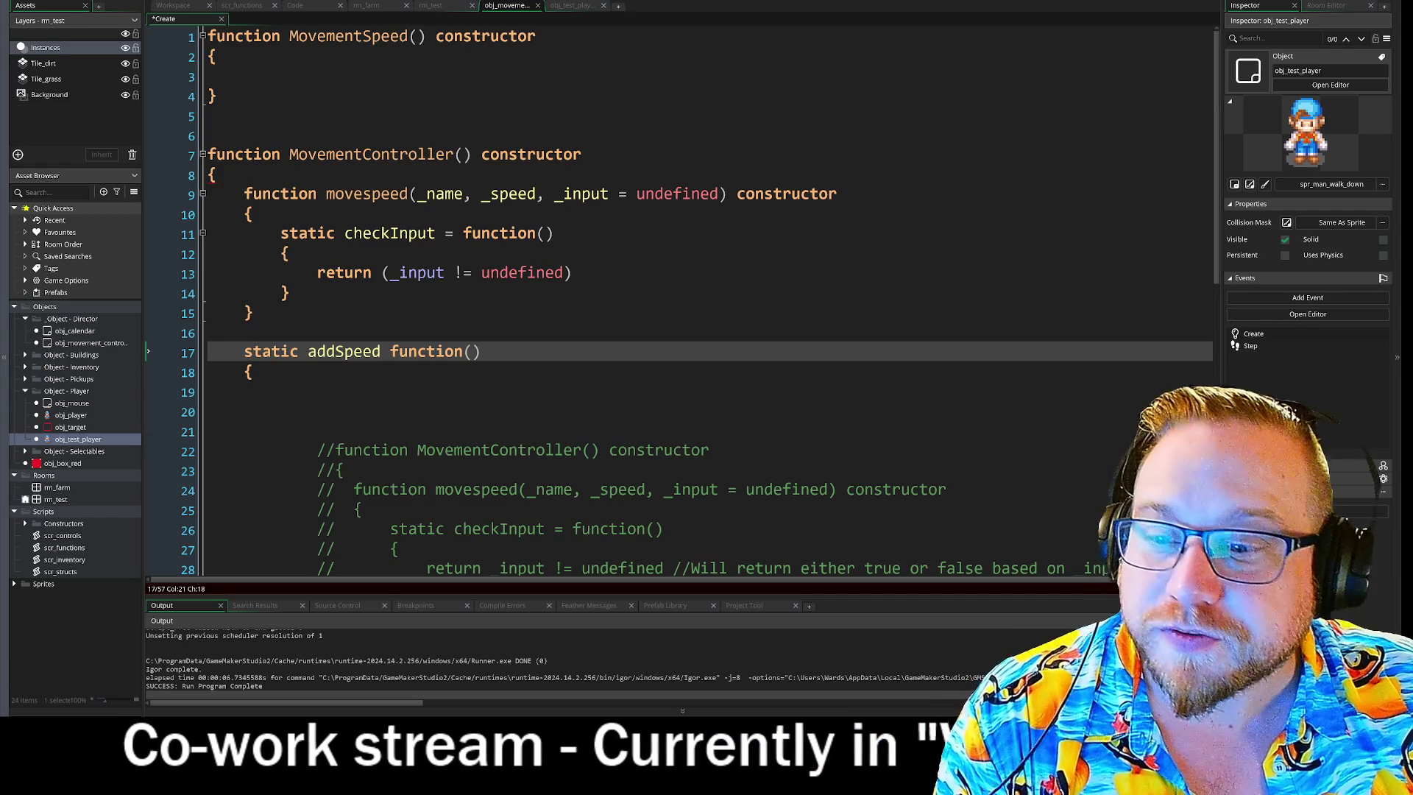
key("End")
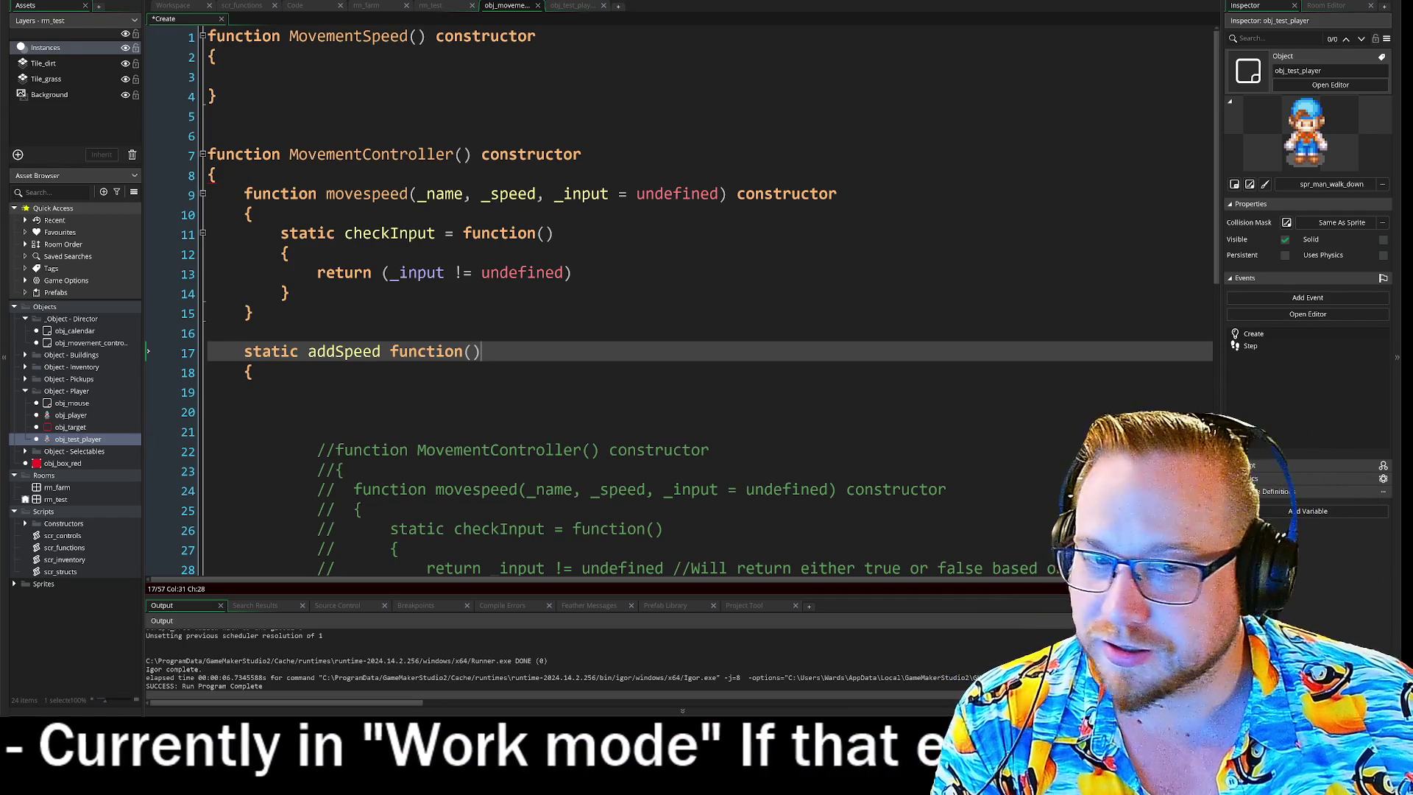
left_click(280, 391)
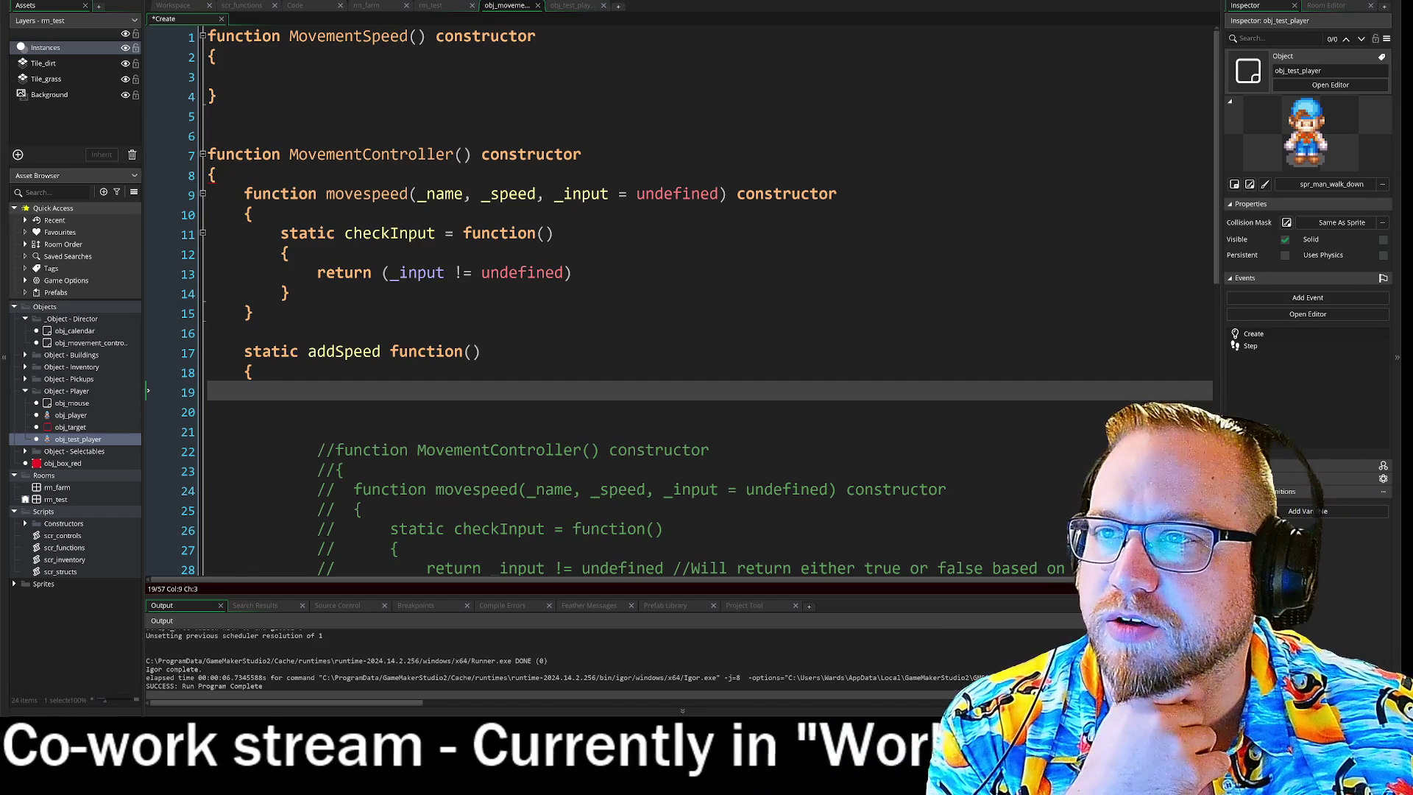
key("alt+Tab")
scroll(889, 328, "down", 3)
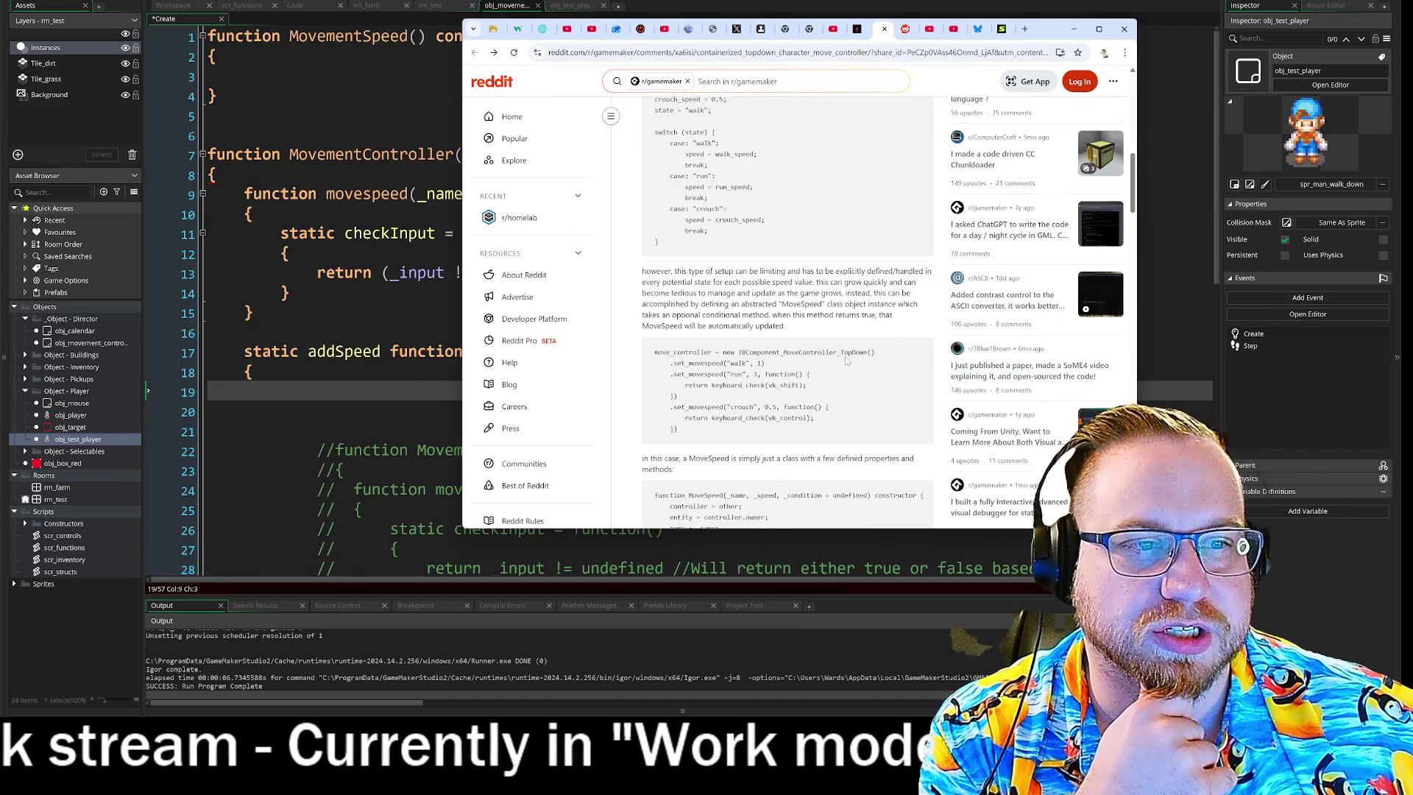
scroll(889, 328, "up", 4)
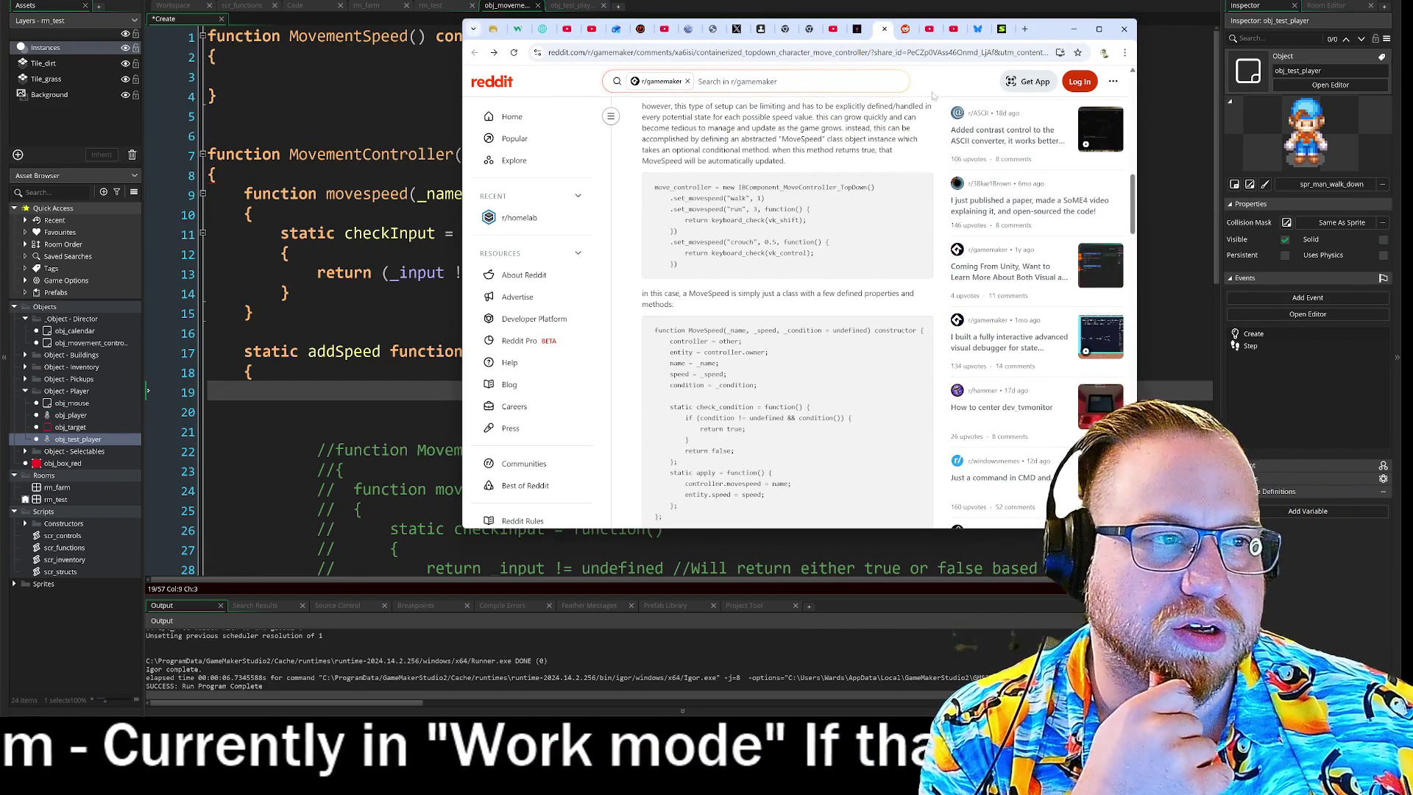
mouse_move(1050, 32)
left_mouse_down()
mouse_move(880, 55)
mouse_move(560, 29)
mouse_move(0, 29)
left_mouse_up()
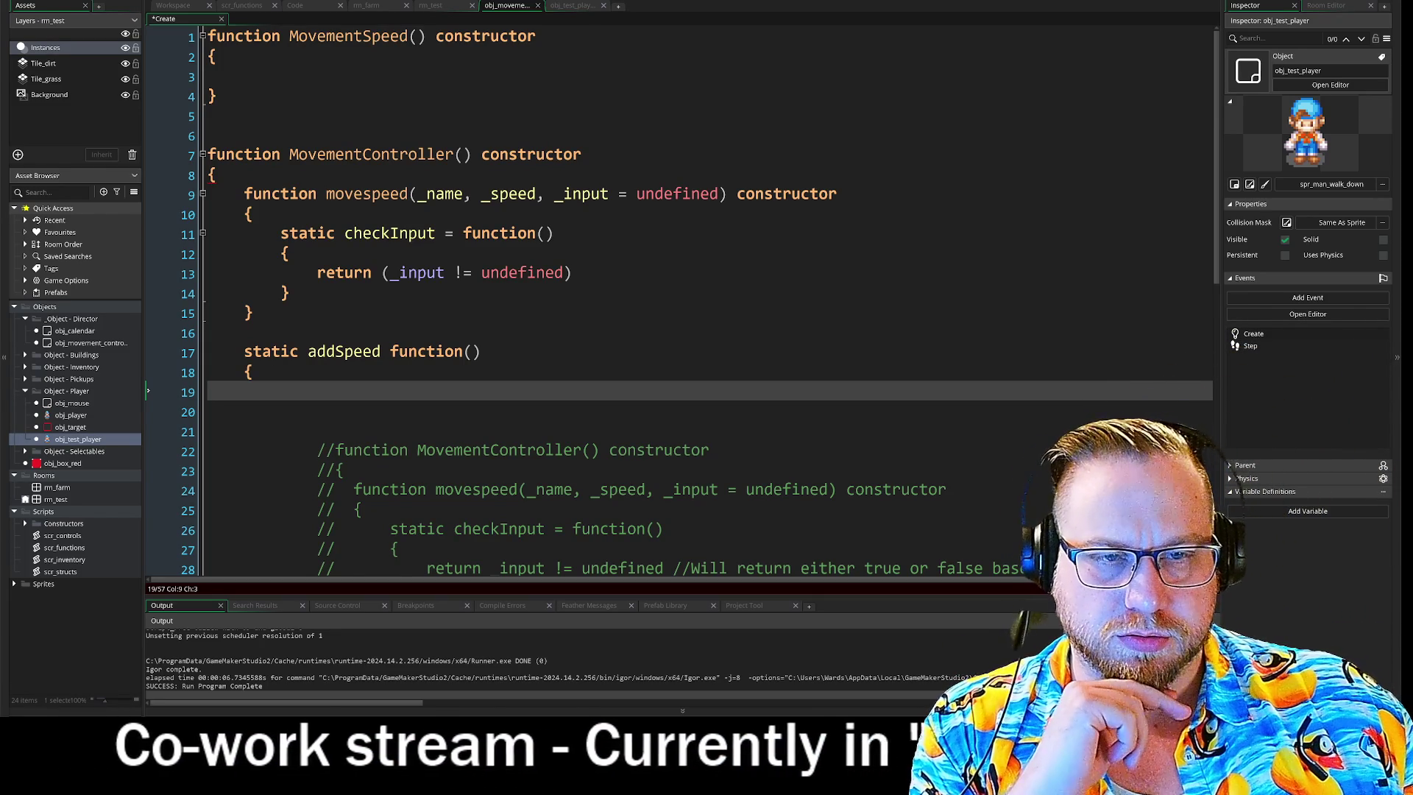
left_click(718, 194)
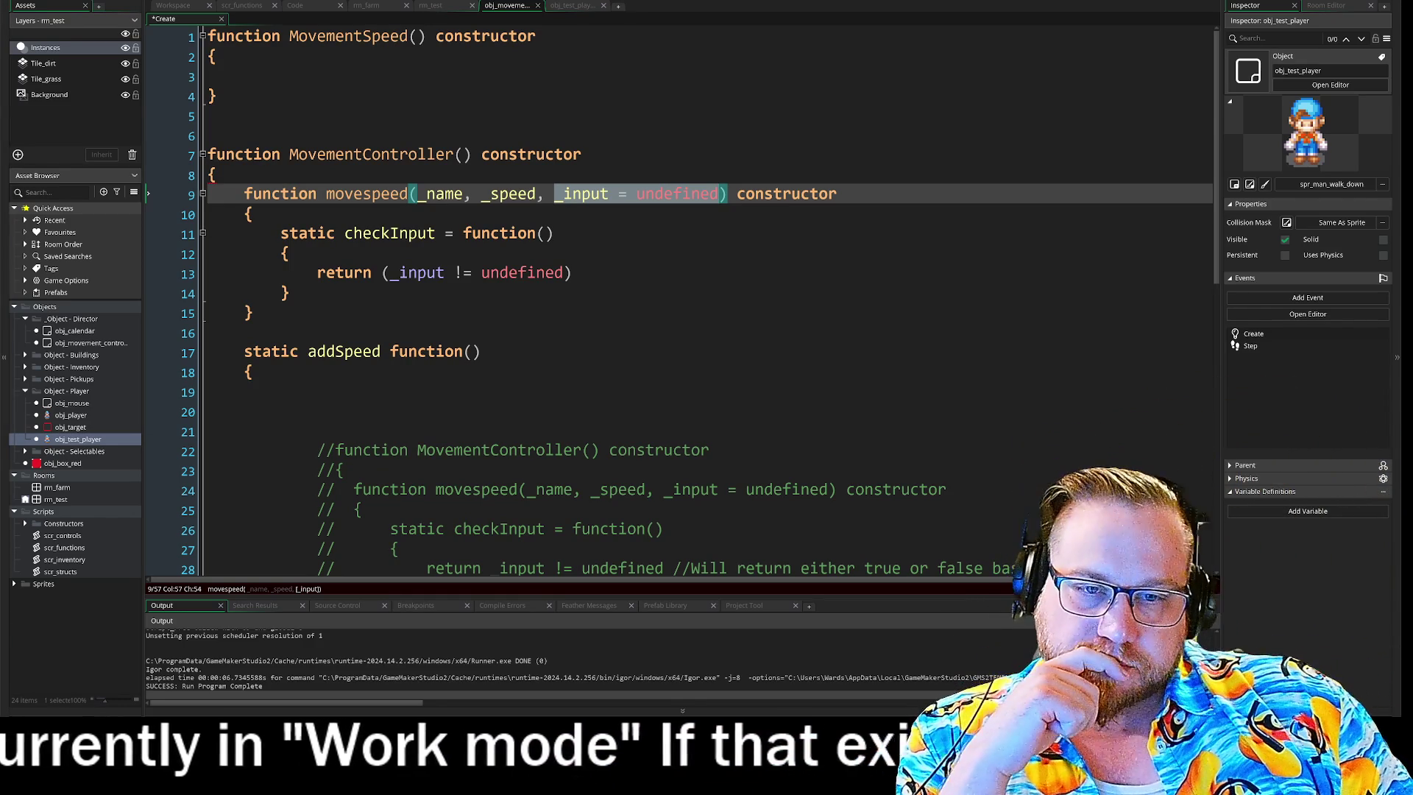
scroll(682, 320, "down", 10)
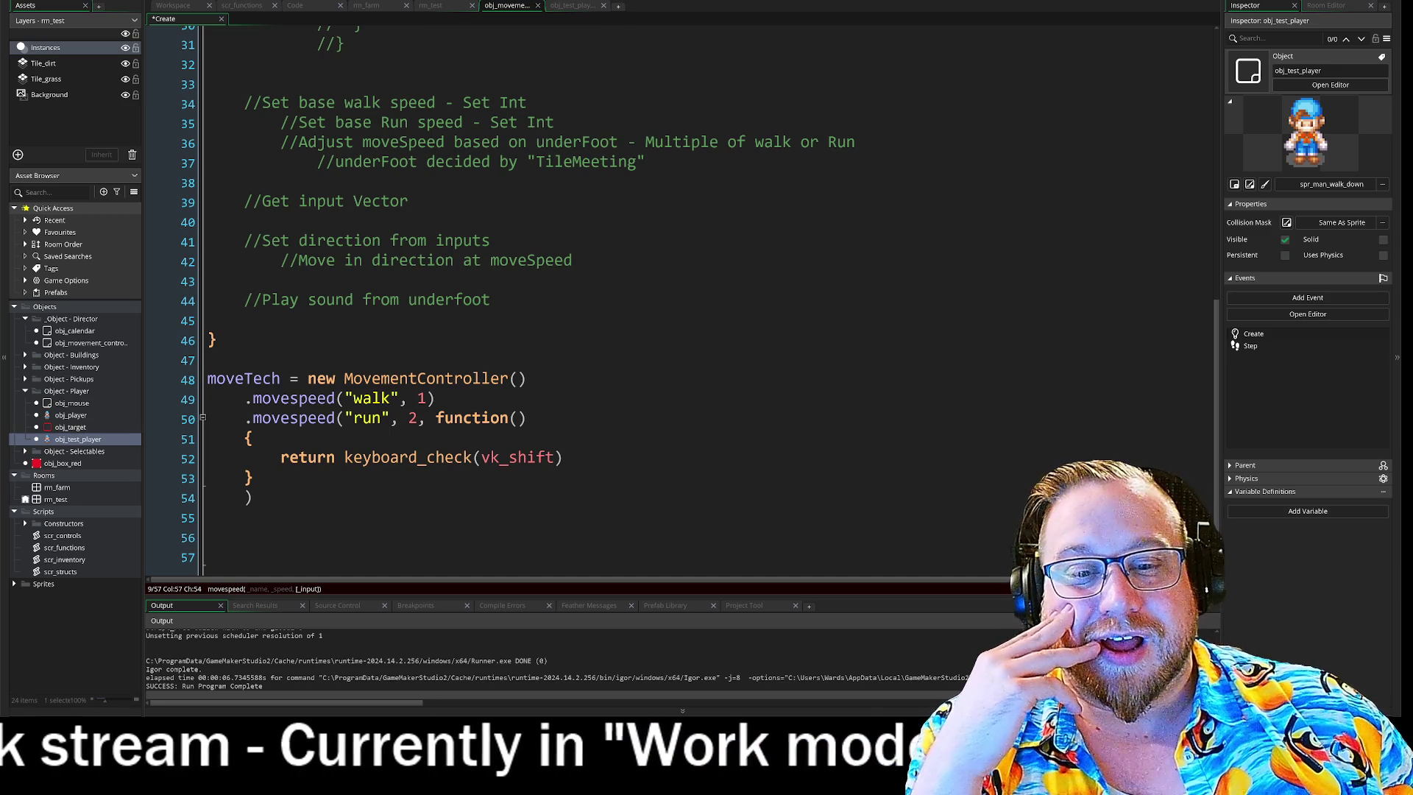
Scroll down to line 48 and place the cursor after the keyboard_check(vk_shift) run line.
left_click(563, 457)
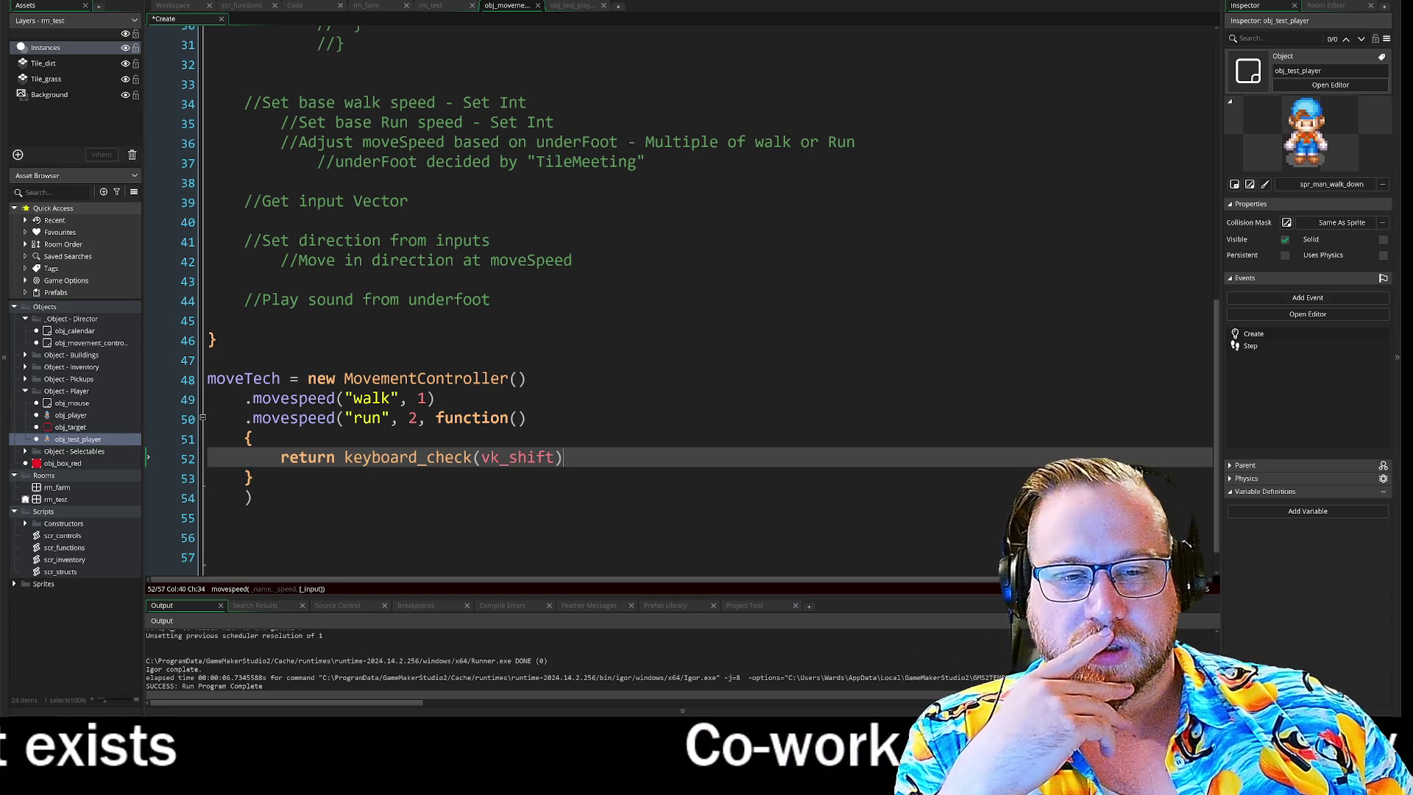
Move to the run callback's closing brace, then return to the static addSpeed stub on line 17.
key("Down")
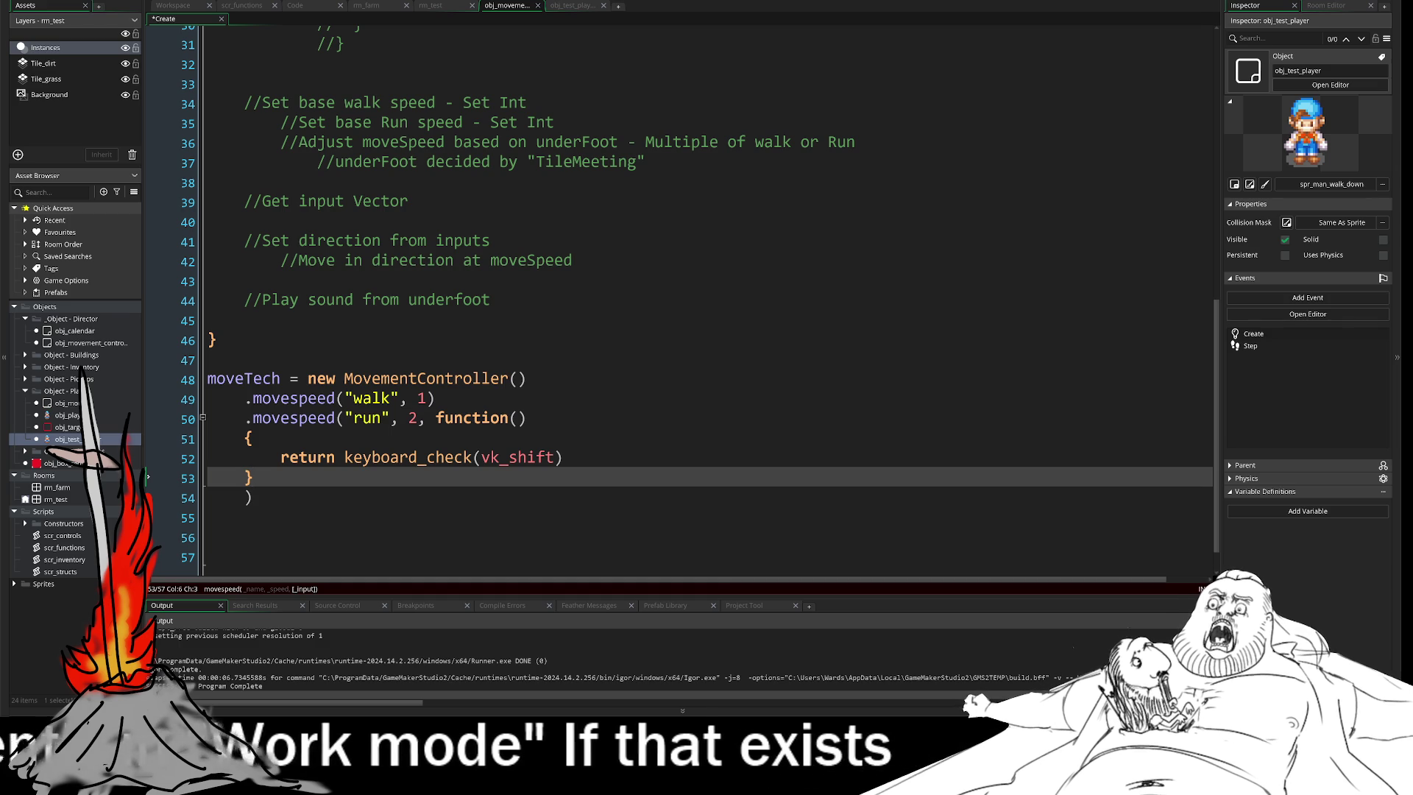
left_click(481, 336)
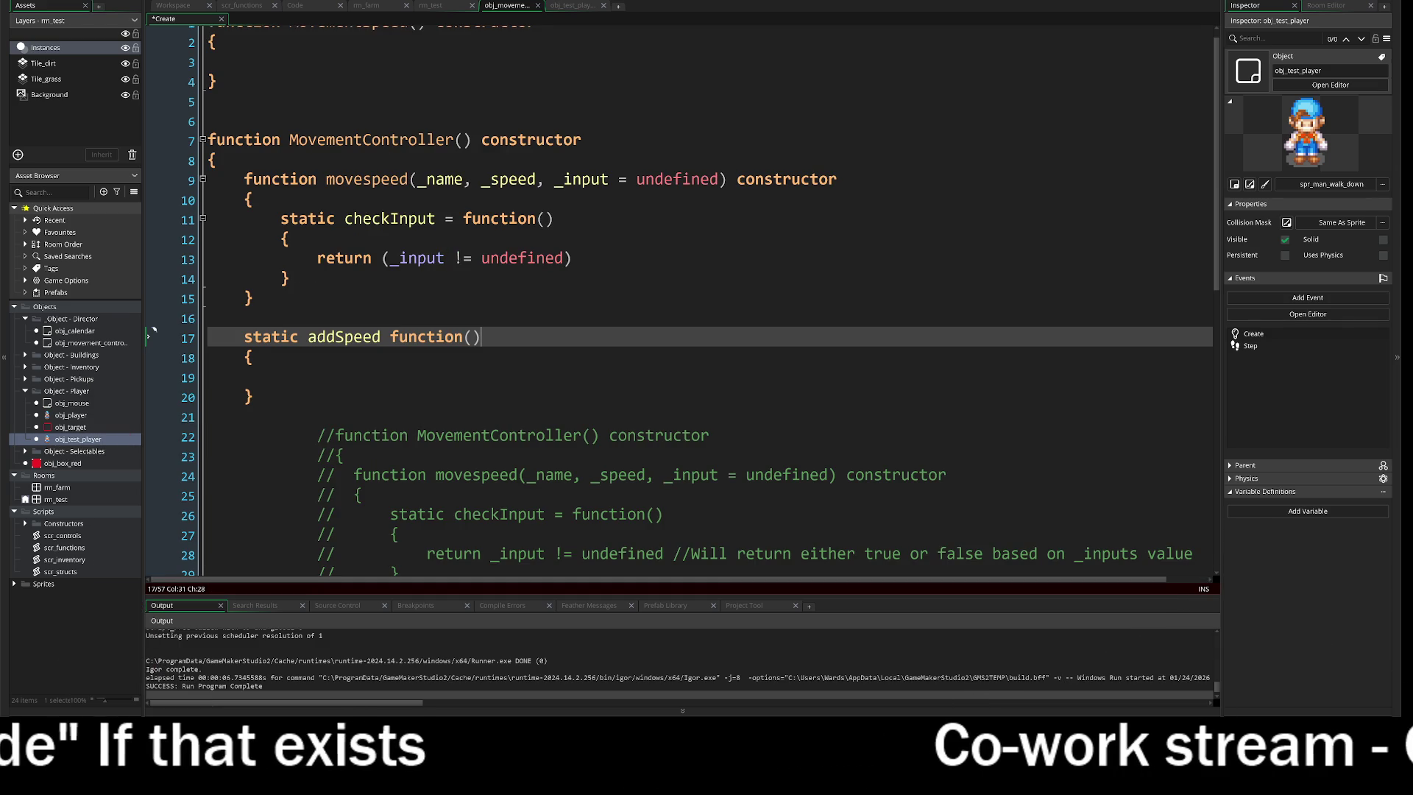
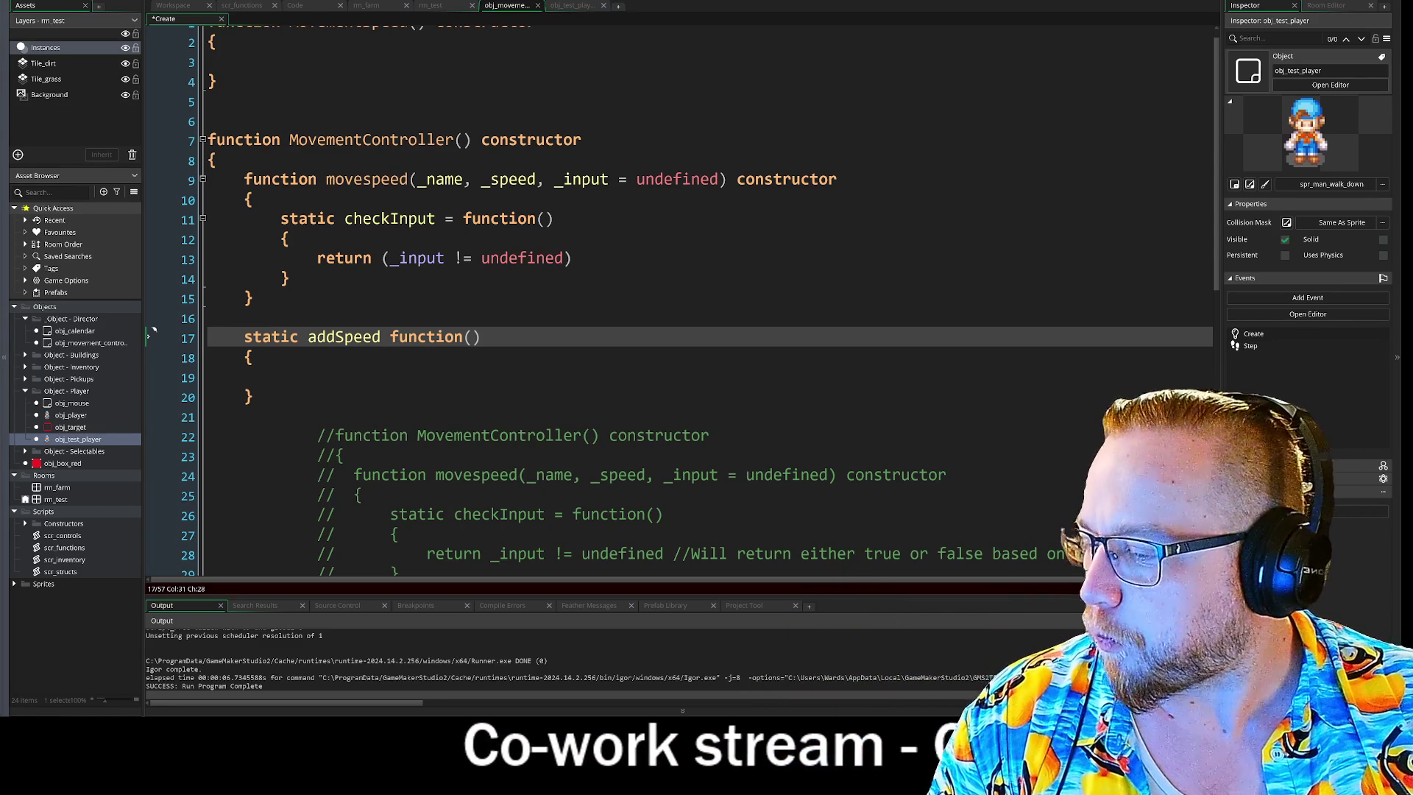
Switch to the Steam library and launch Spellmasons.
key("alt+Tab")
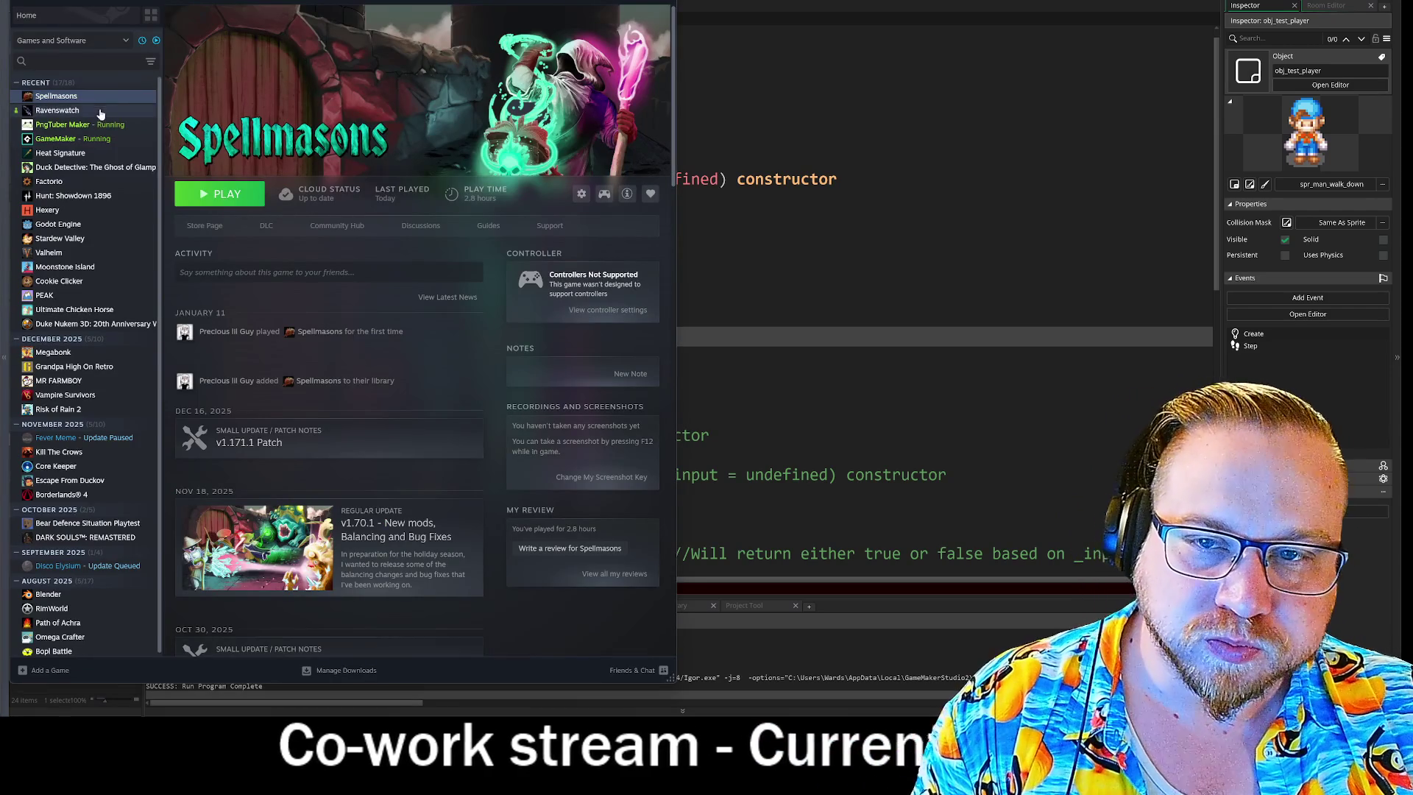
left_click(225, 197)
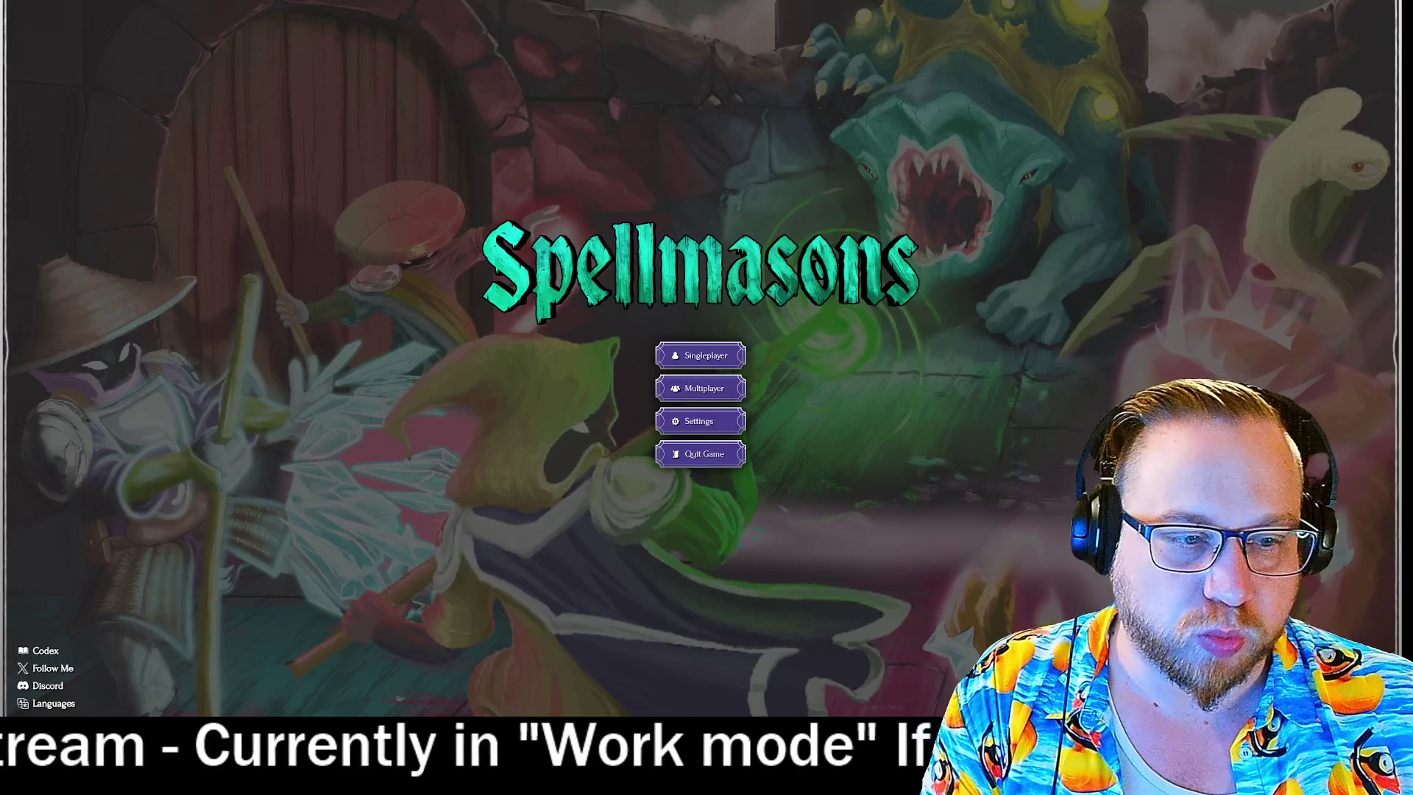
Start a new singleplayer run and pick a spawn point on level 1.
left_click(704, 365)
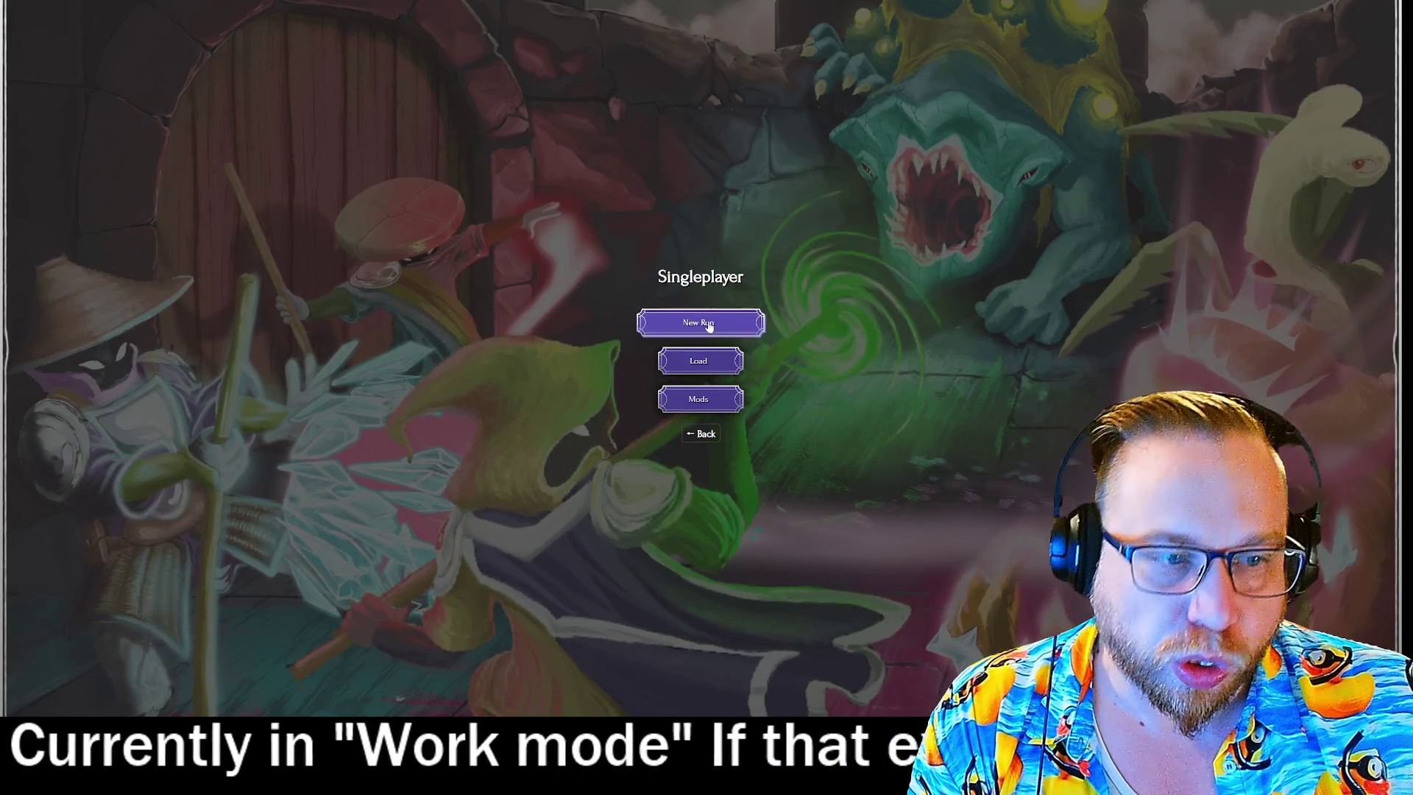
left_click(708, 325)
left_click(697, 551)
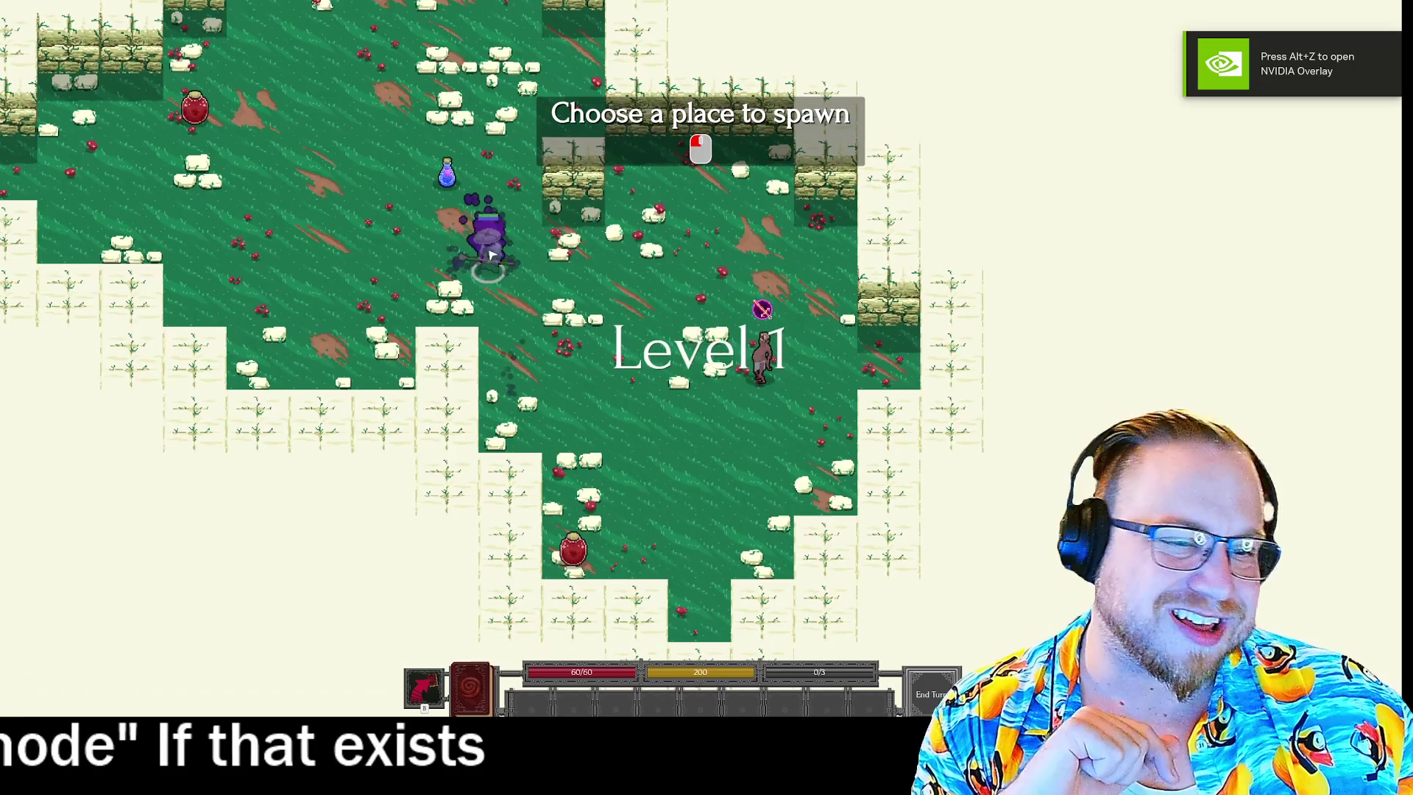
left_click(457, 184)
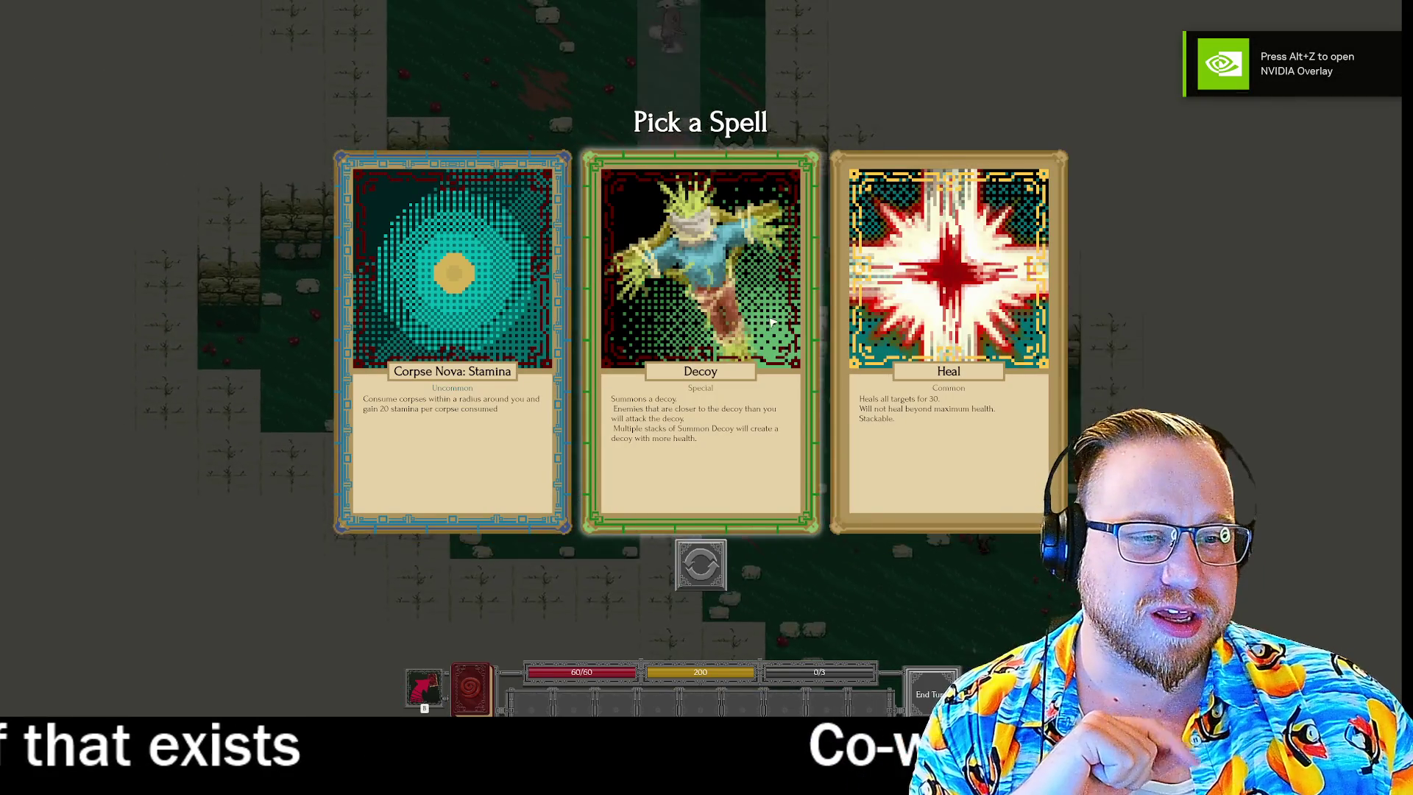
Reroll the offer once and take Rend, Target Injured and Phantom Arrow.
left_click(703, 587)
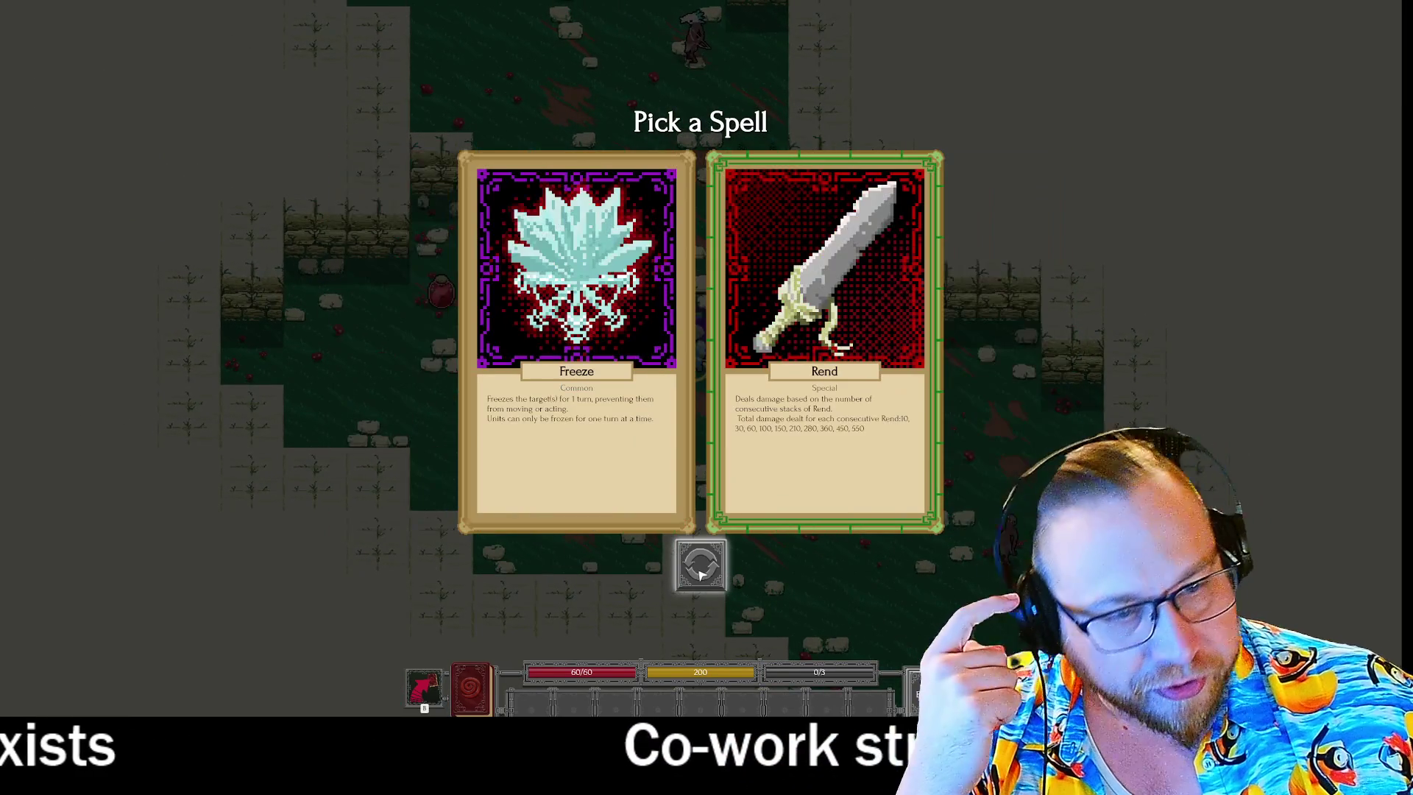
left_click(747, 453)
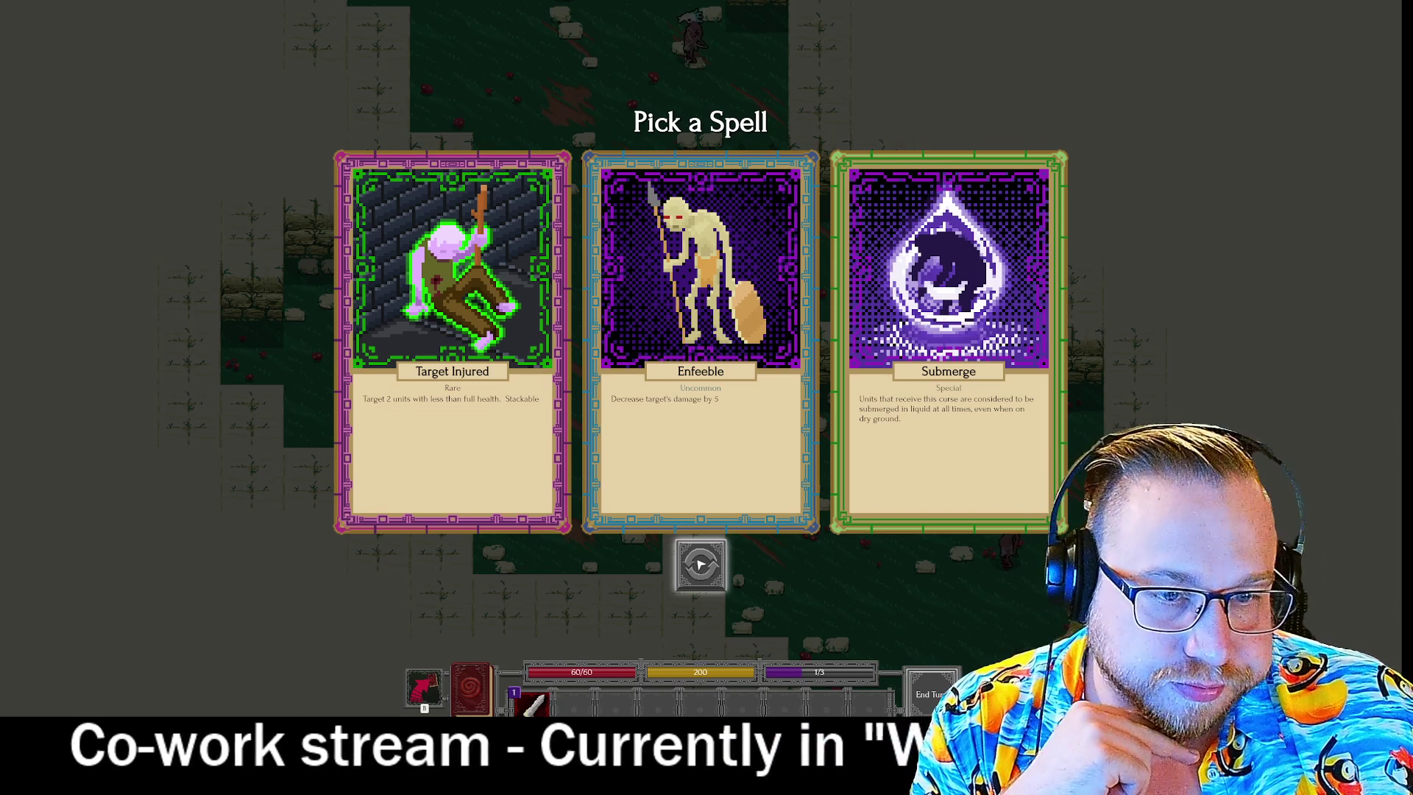
left_click(523, 301)
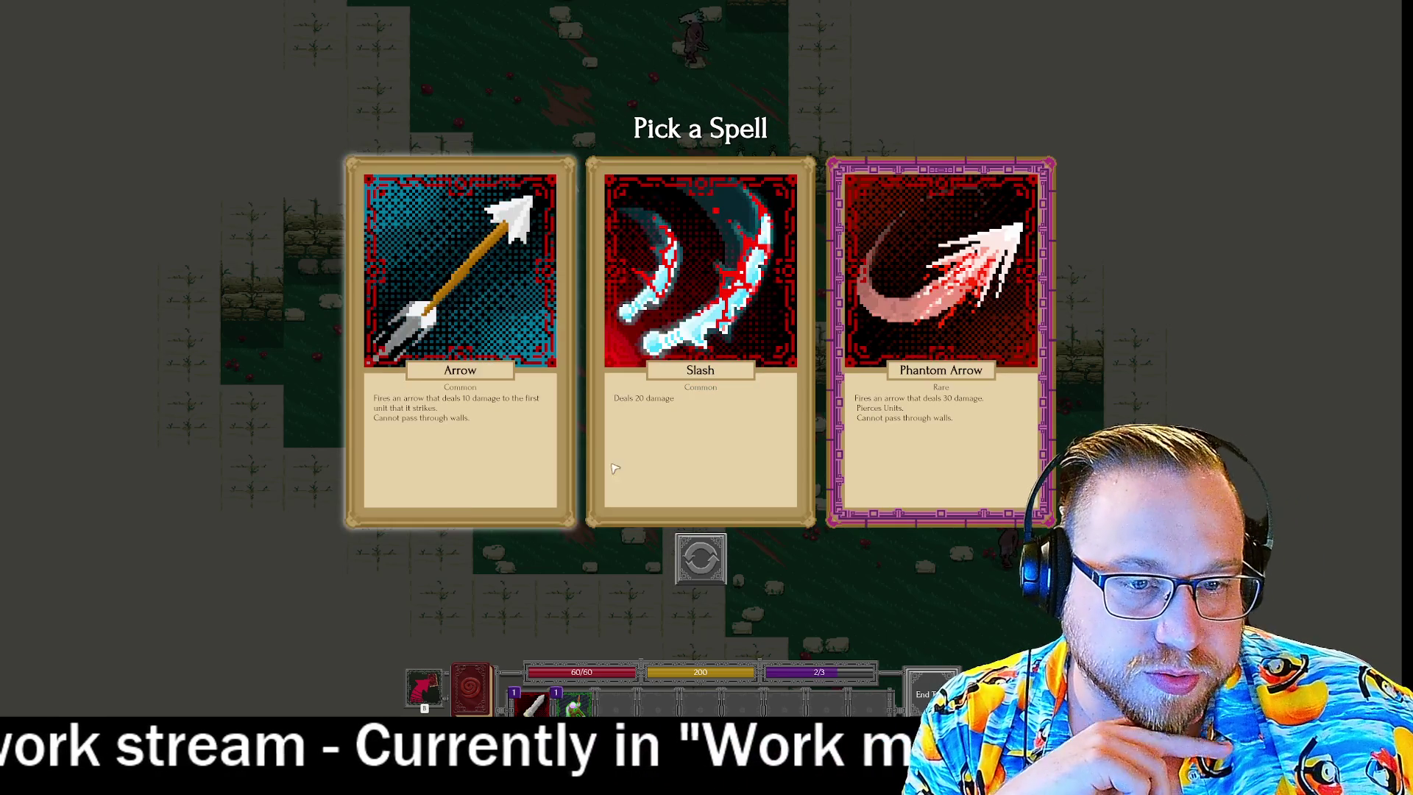
left_click(898, 305)
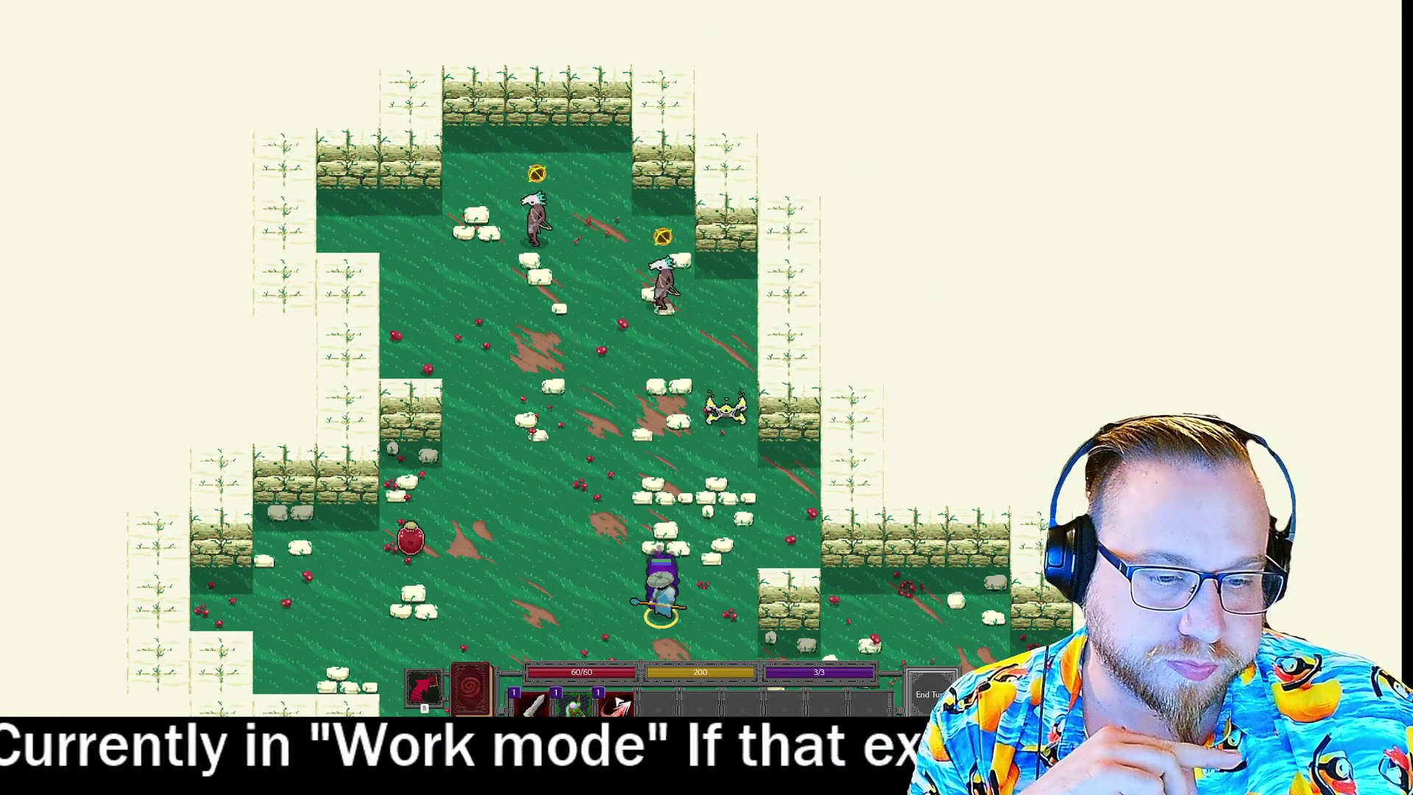
left_click(618, 702)
Fire Phantom Arrow at an enemy, cast Target Injured with Rend, then reroll the spell offer.
left_click(662, 283)
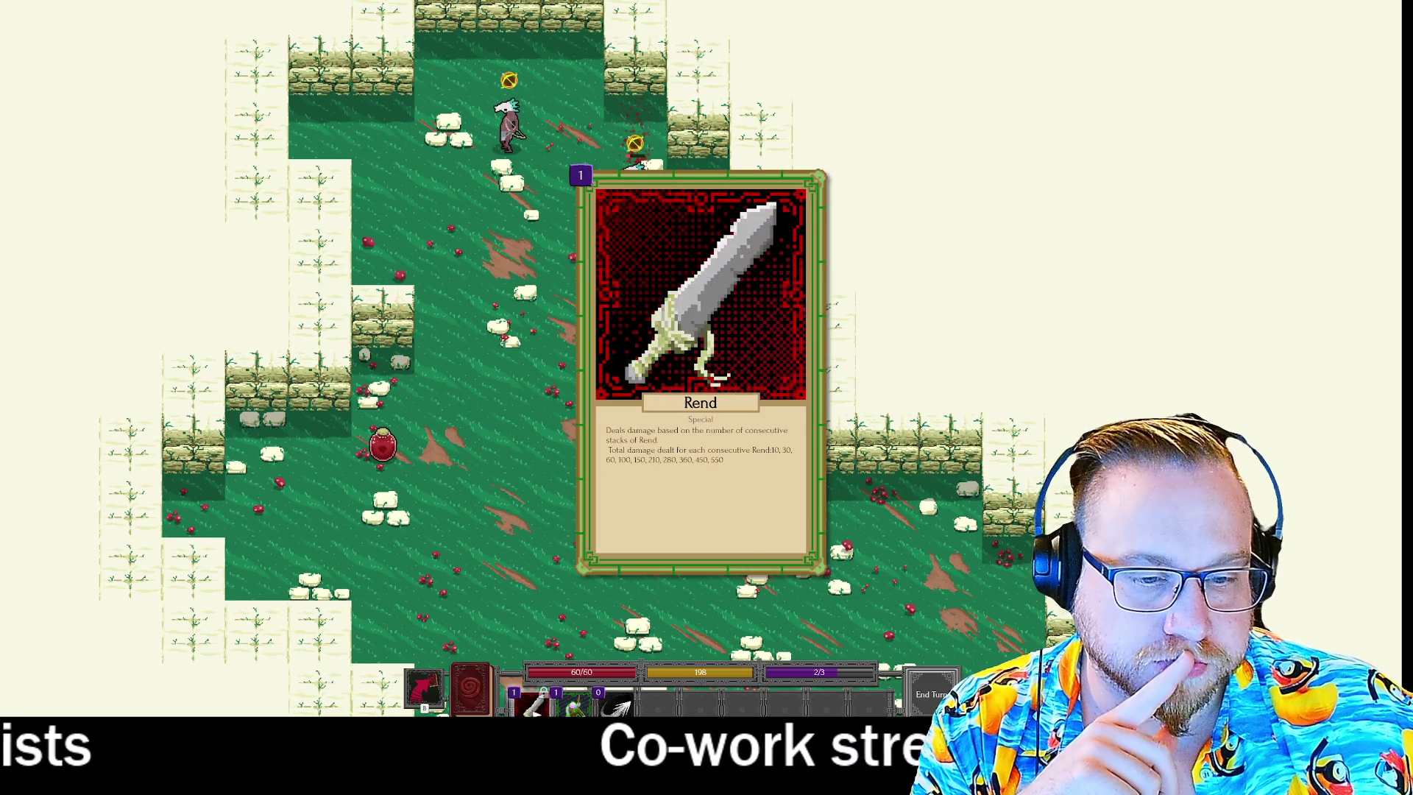
key("2")
key("w")
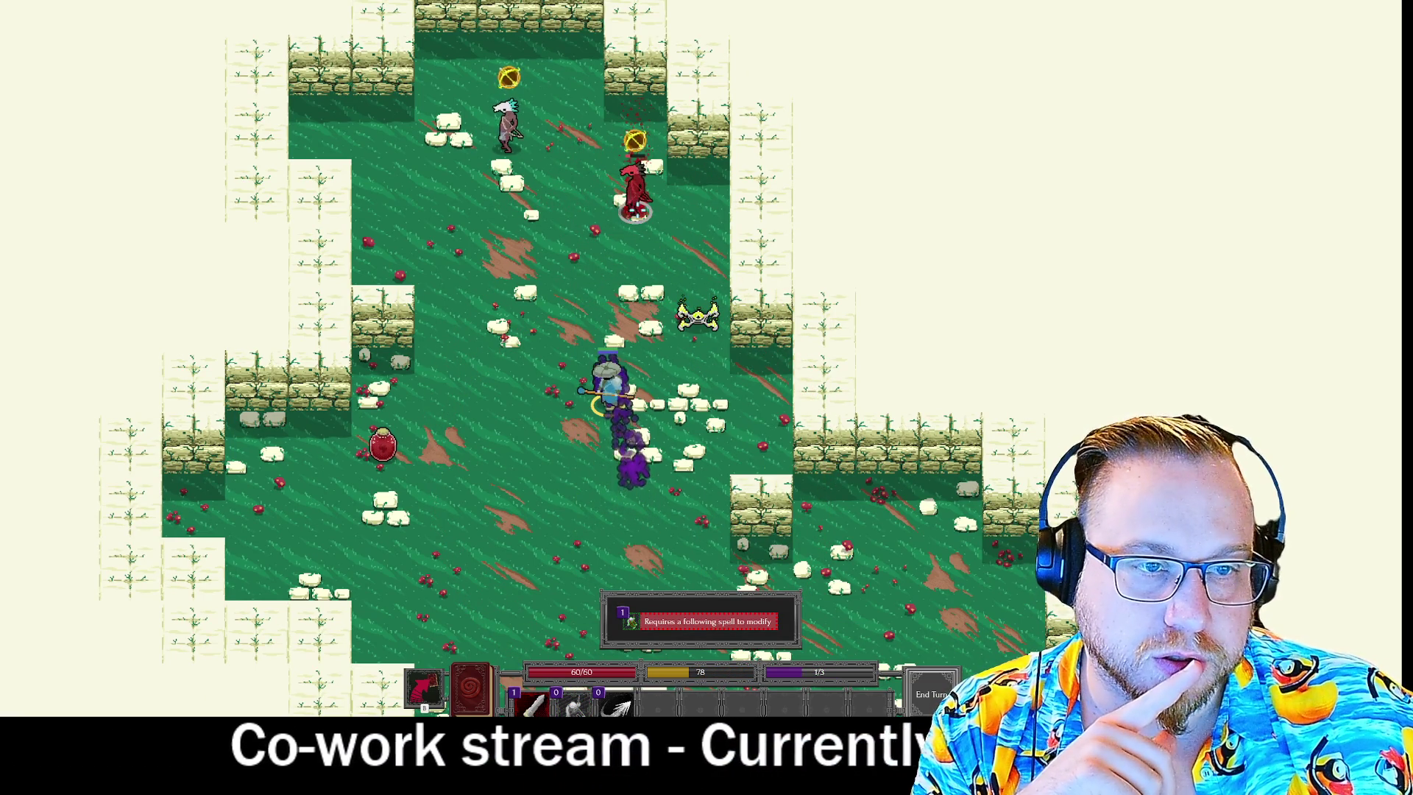
key("1")
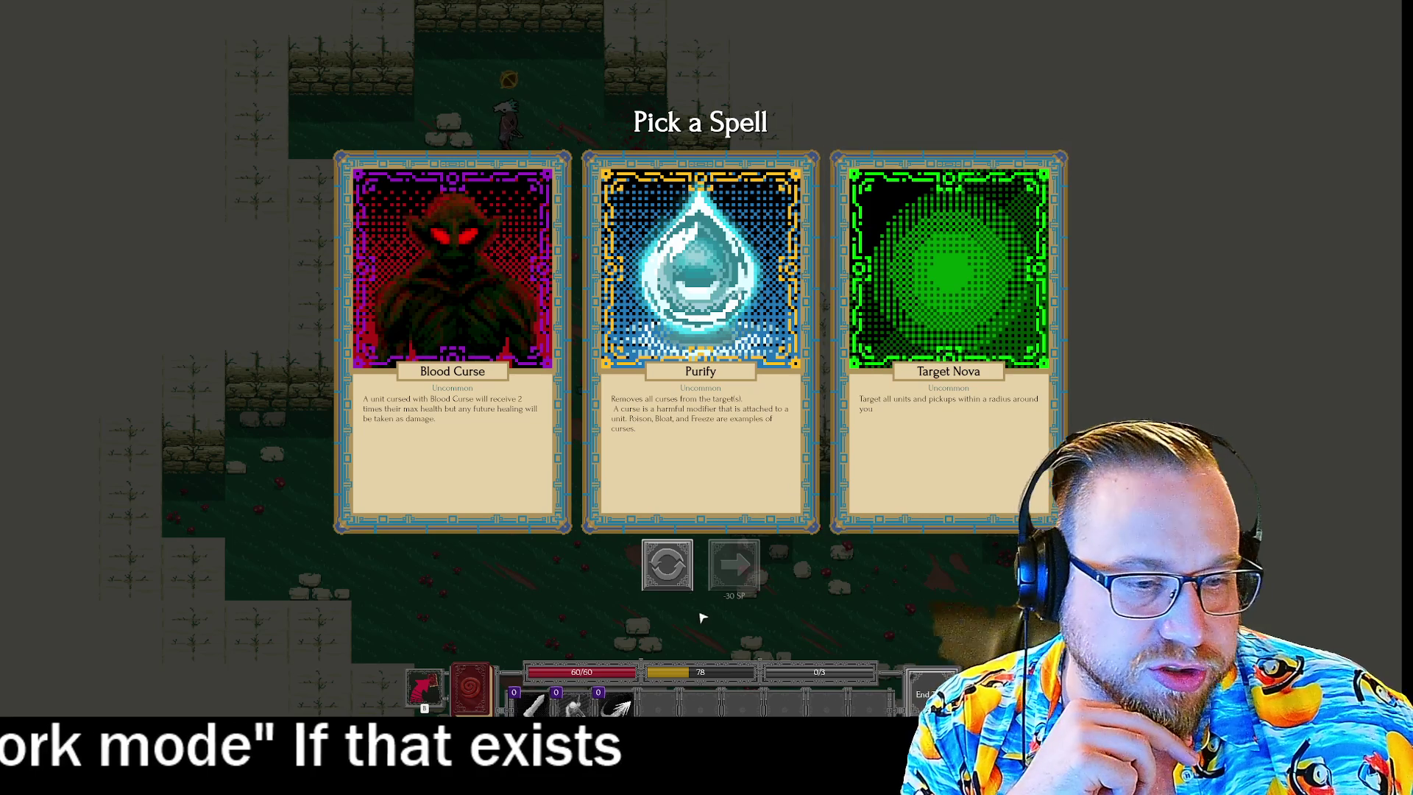
left_click(664, 571)
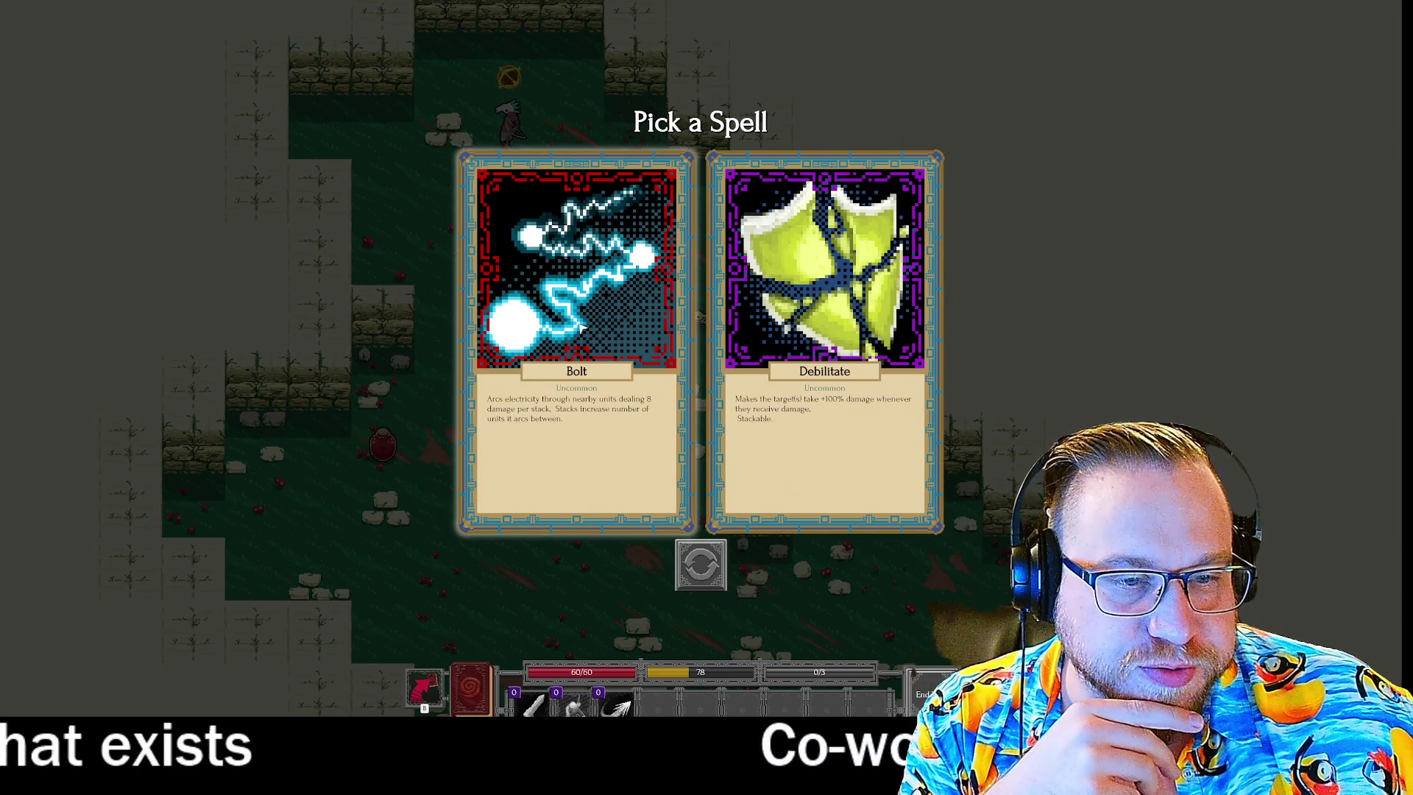
Take Bolt, hit the top enemy with Phantom Arrow, then take Weak Resurrect and spawn on level 2.
left_click(636, 409)
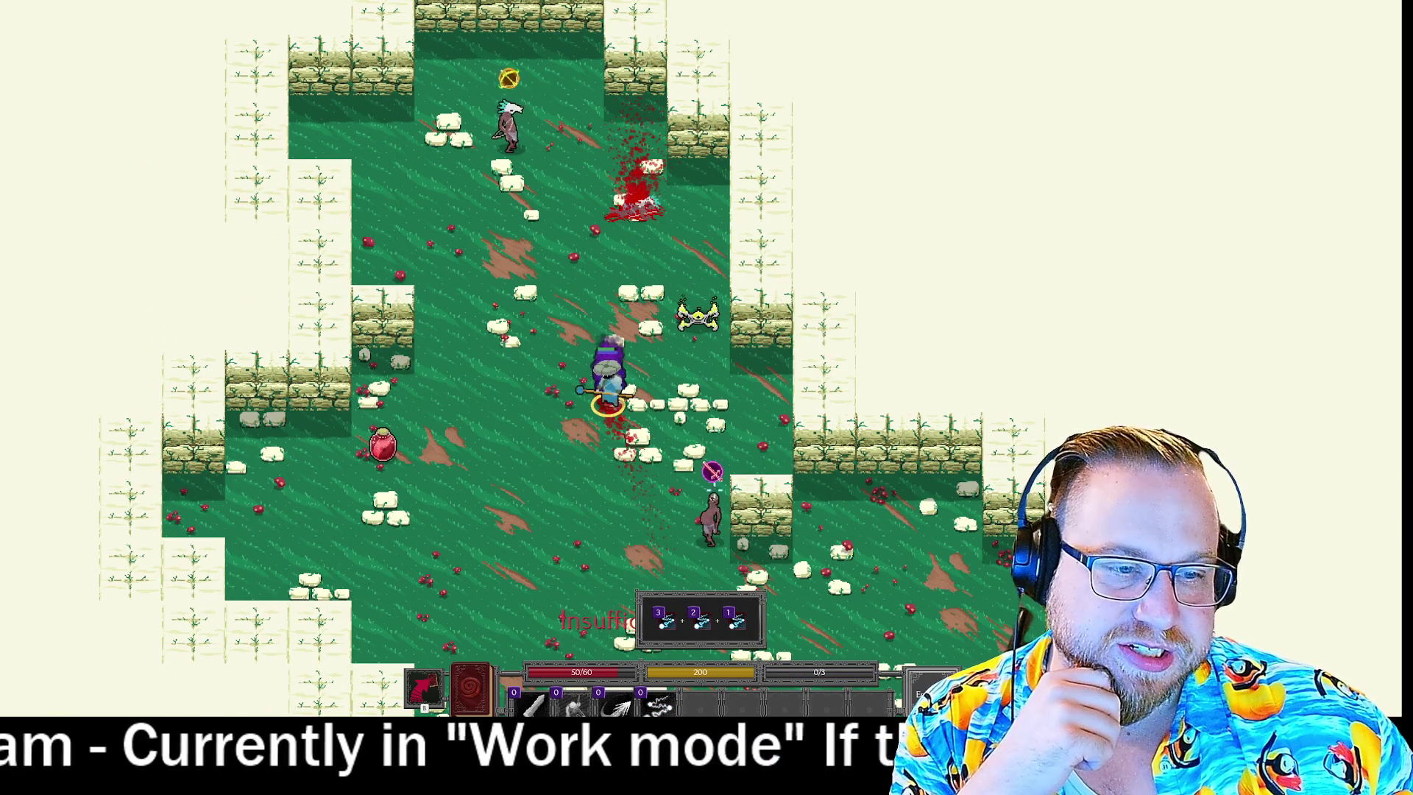
left_click(509, 78)
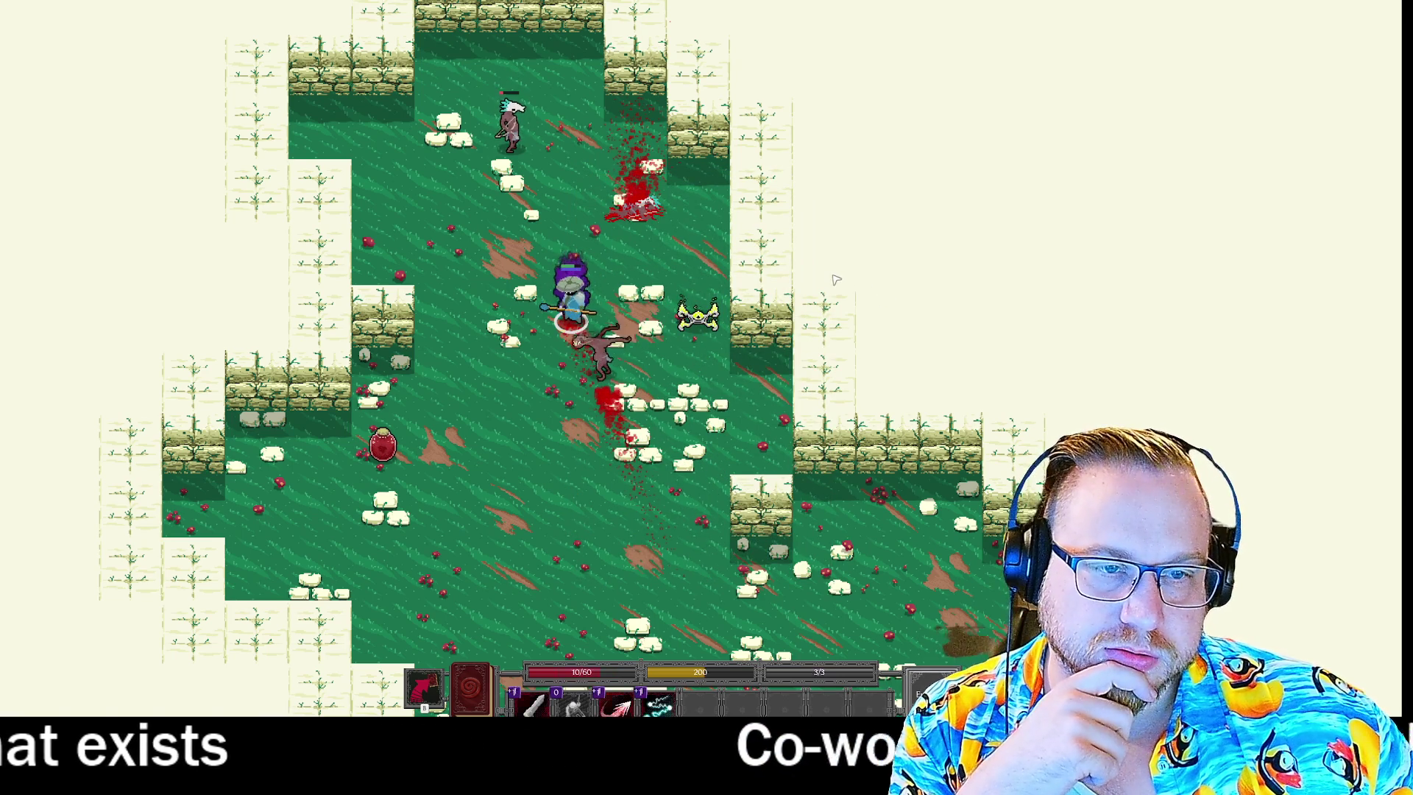
left_click(525, 507)
key("3")
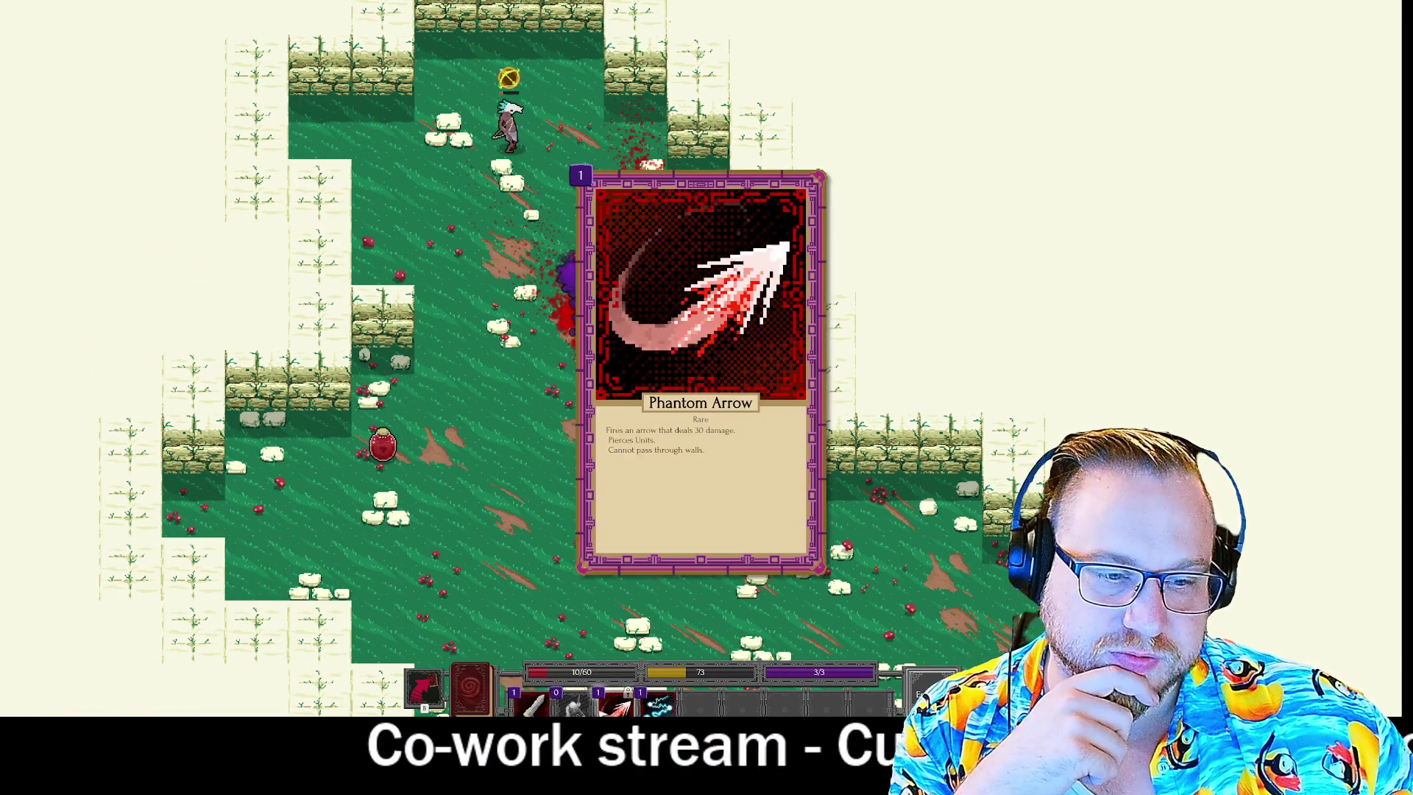
left_click(505, 66)
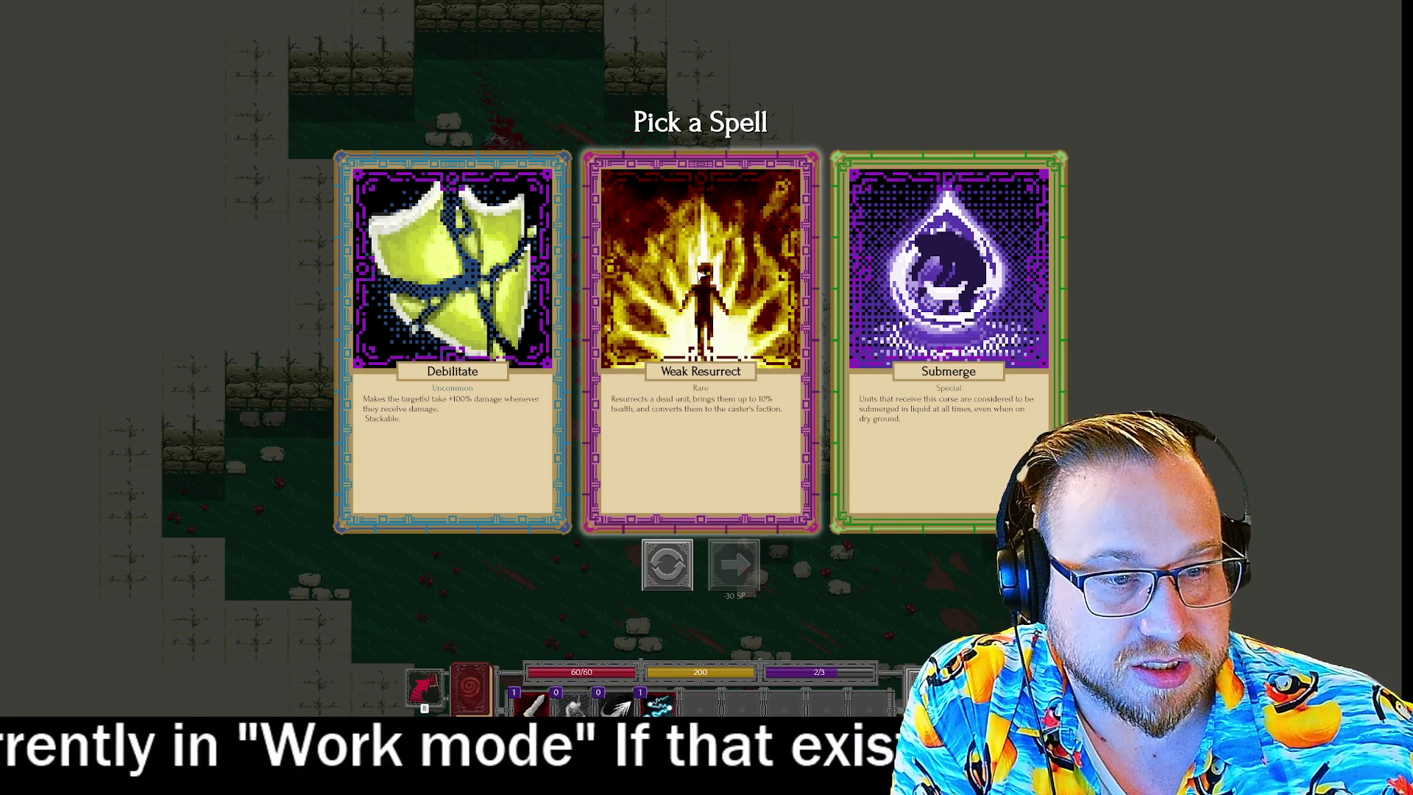
left_click(699, 274)
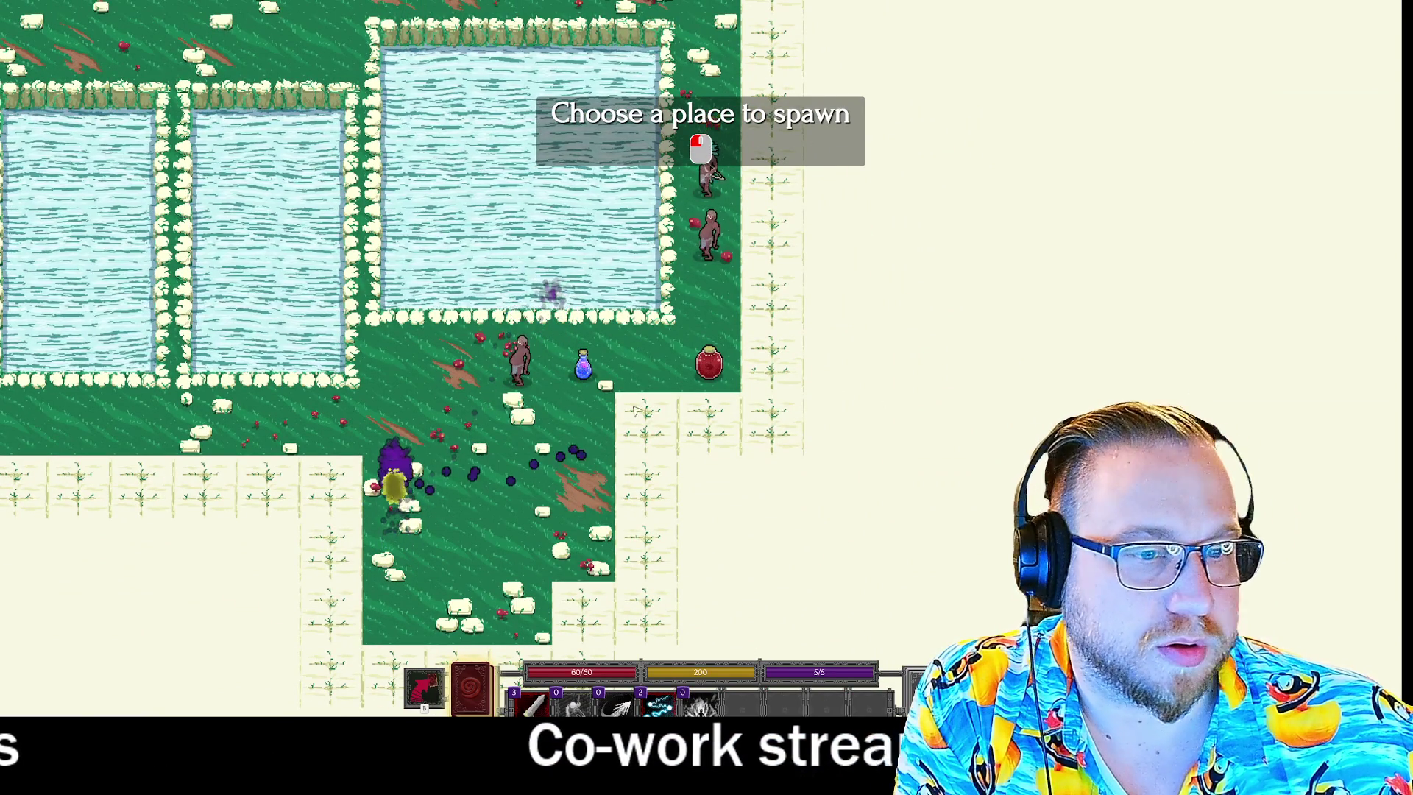
left_click(583, 361)
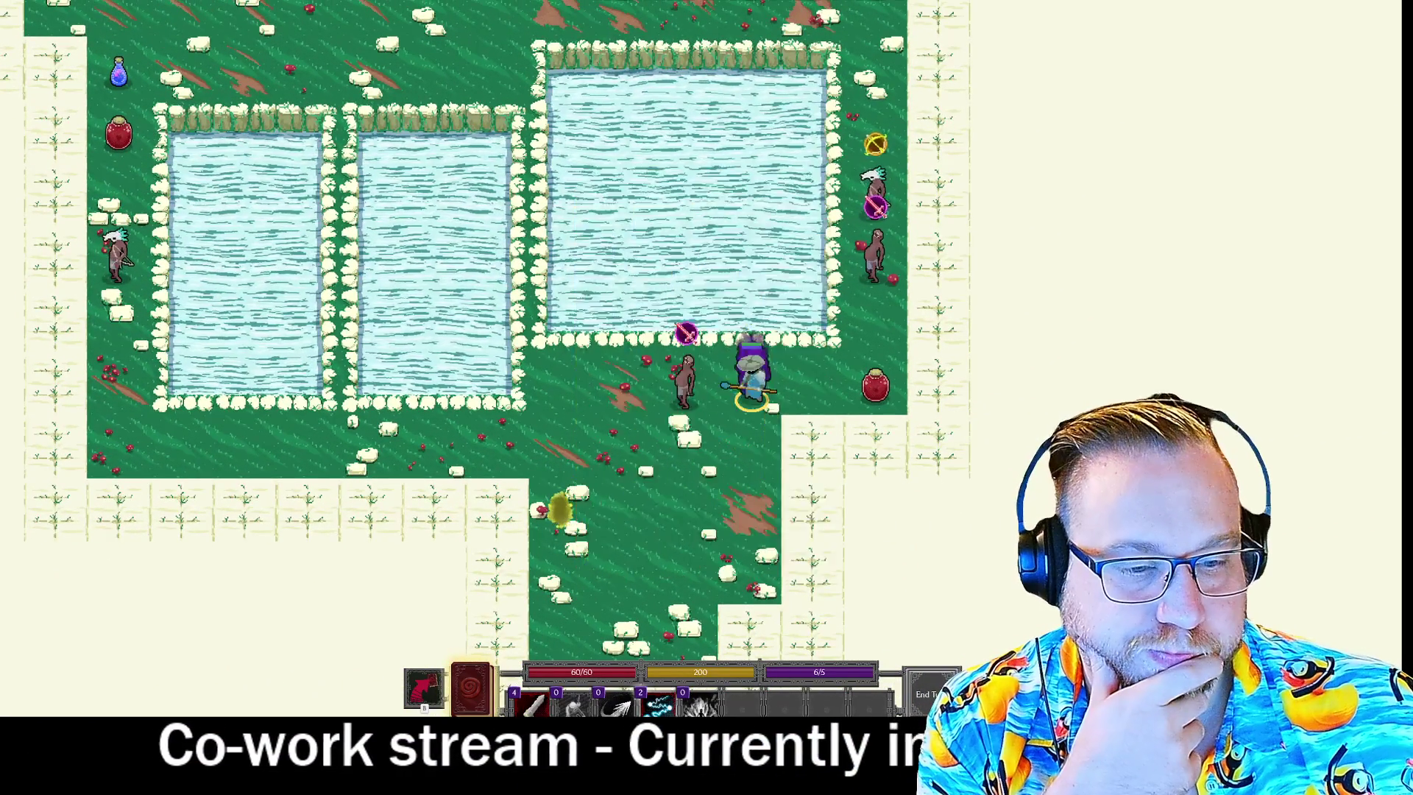
Kill the adjacent enemy with a Bolt and Rend combo, then buy Sharp Teeth in the skill book.
key("4")
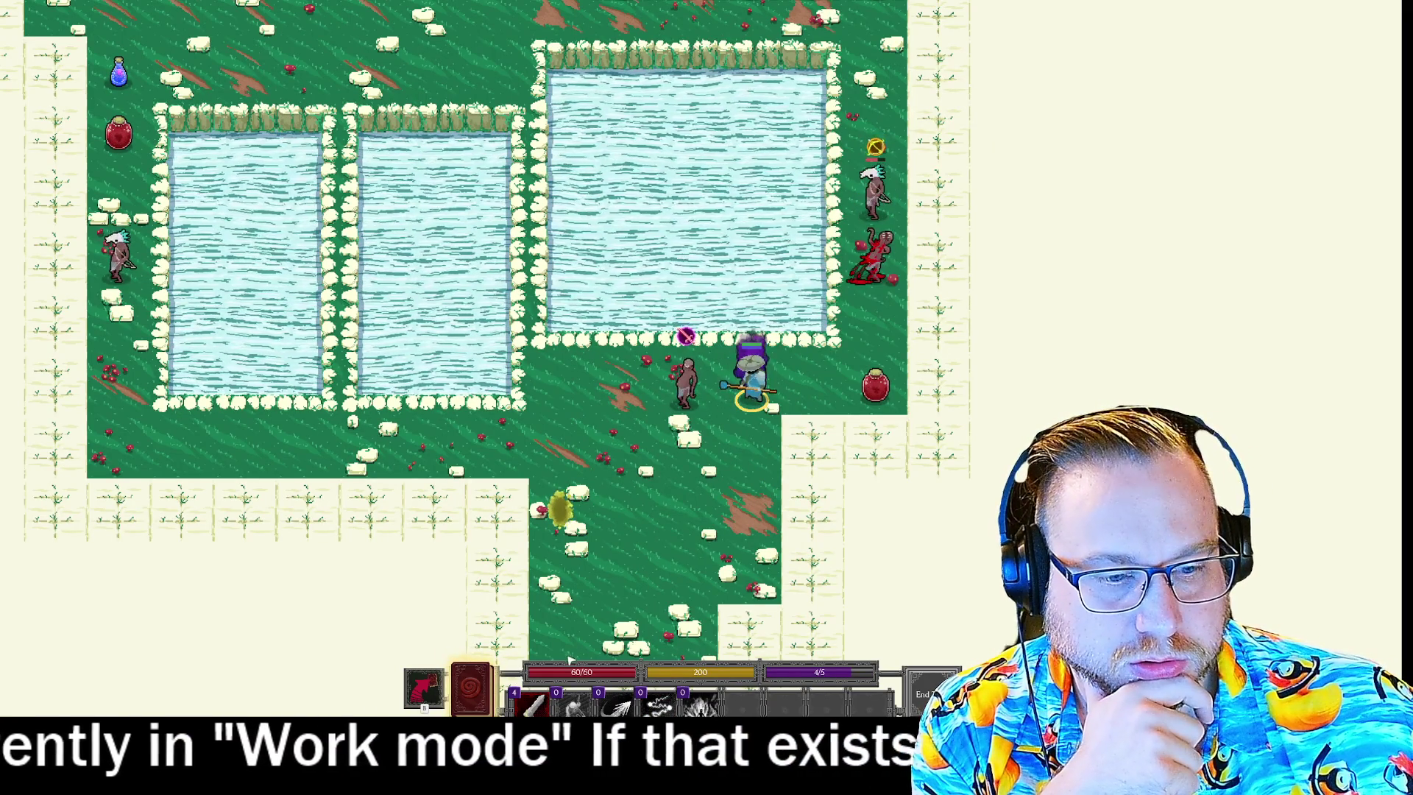
left_click(531, 699)
left_click(686, 379)
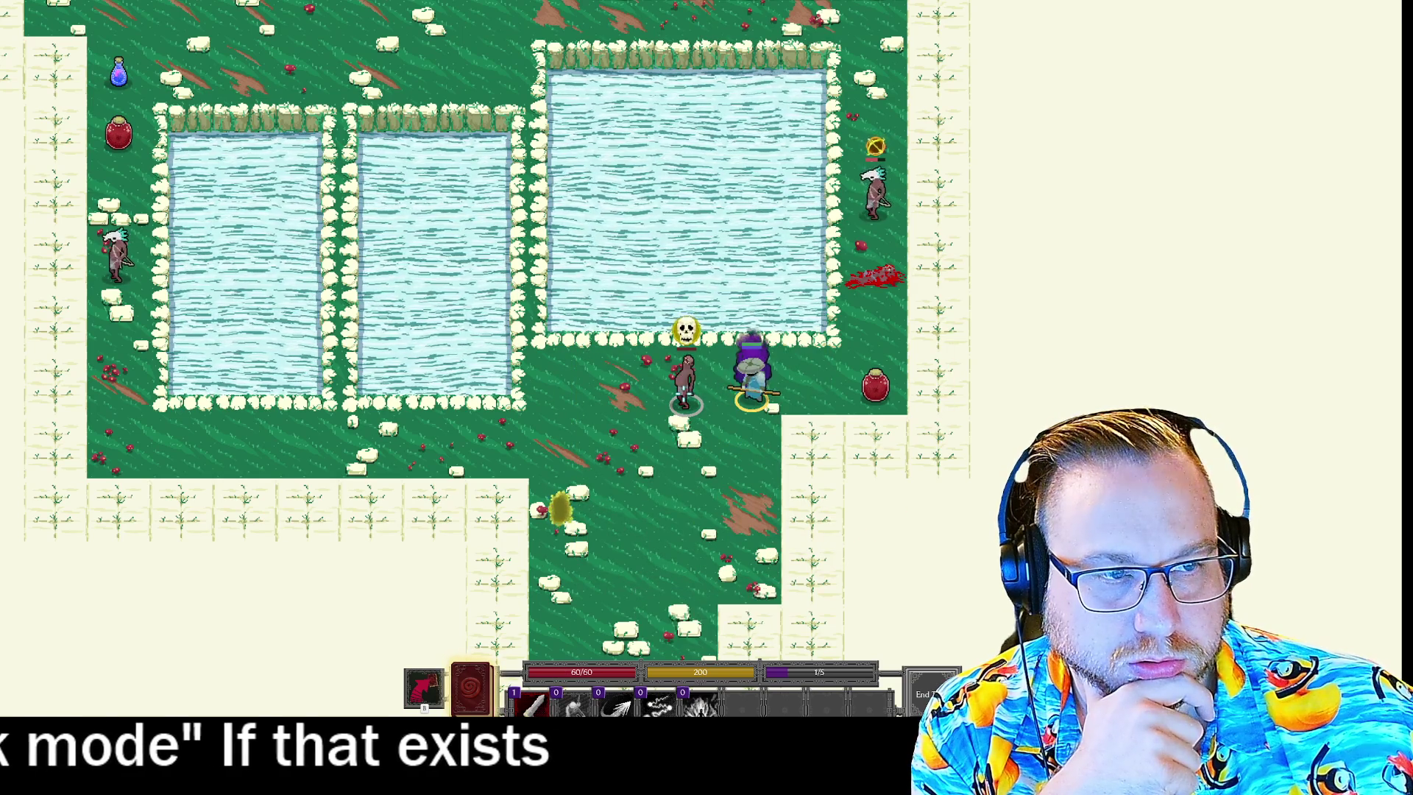
left_click(756, 519)
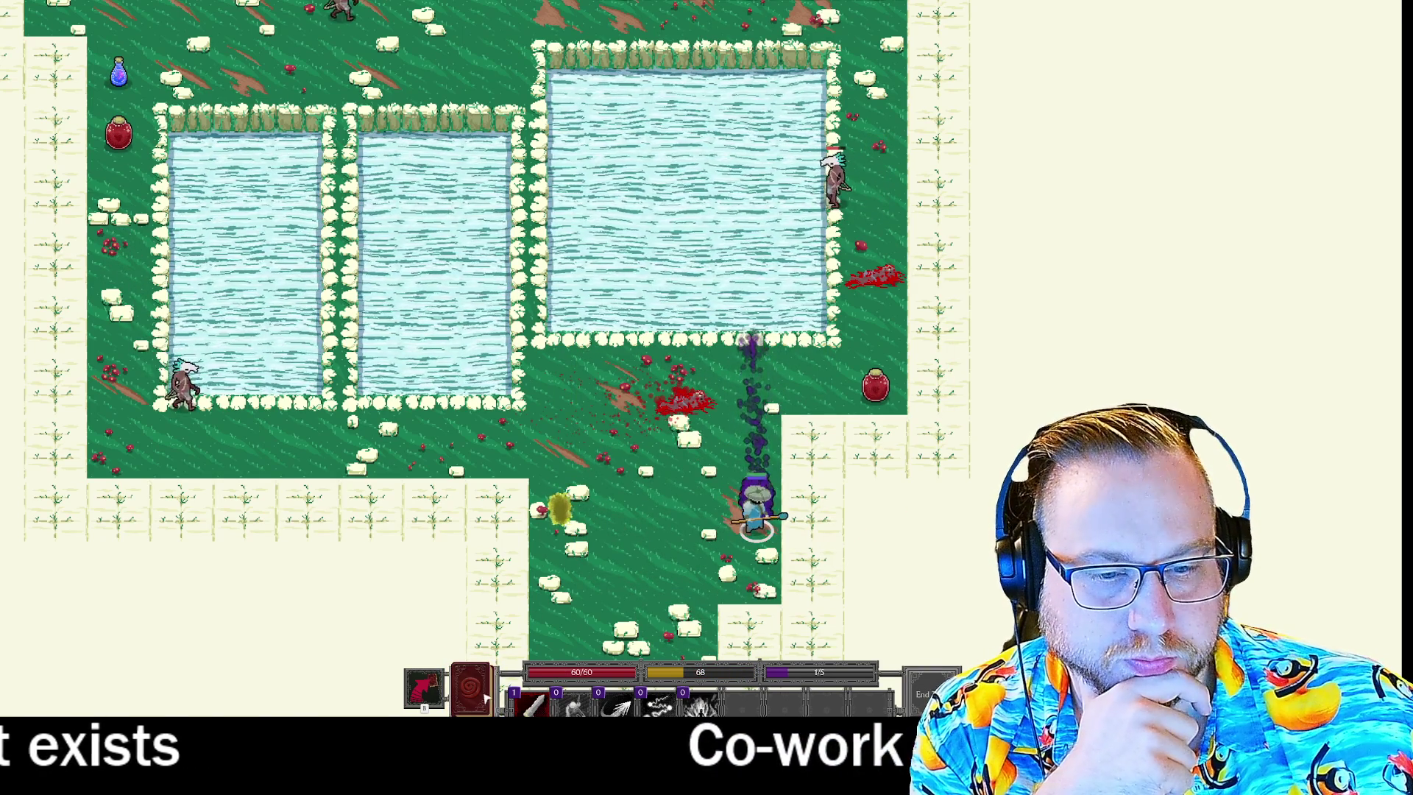
key("b")
mouse_move(740, 308)
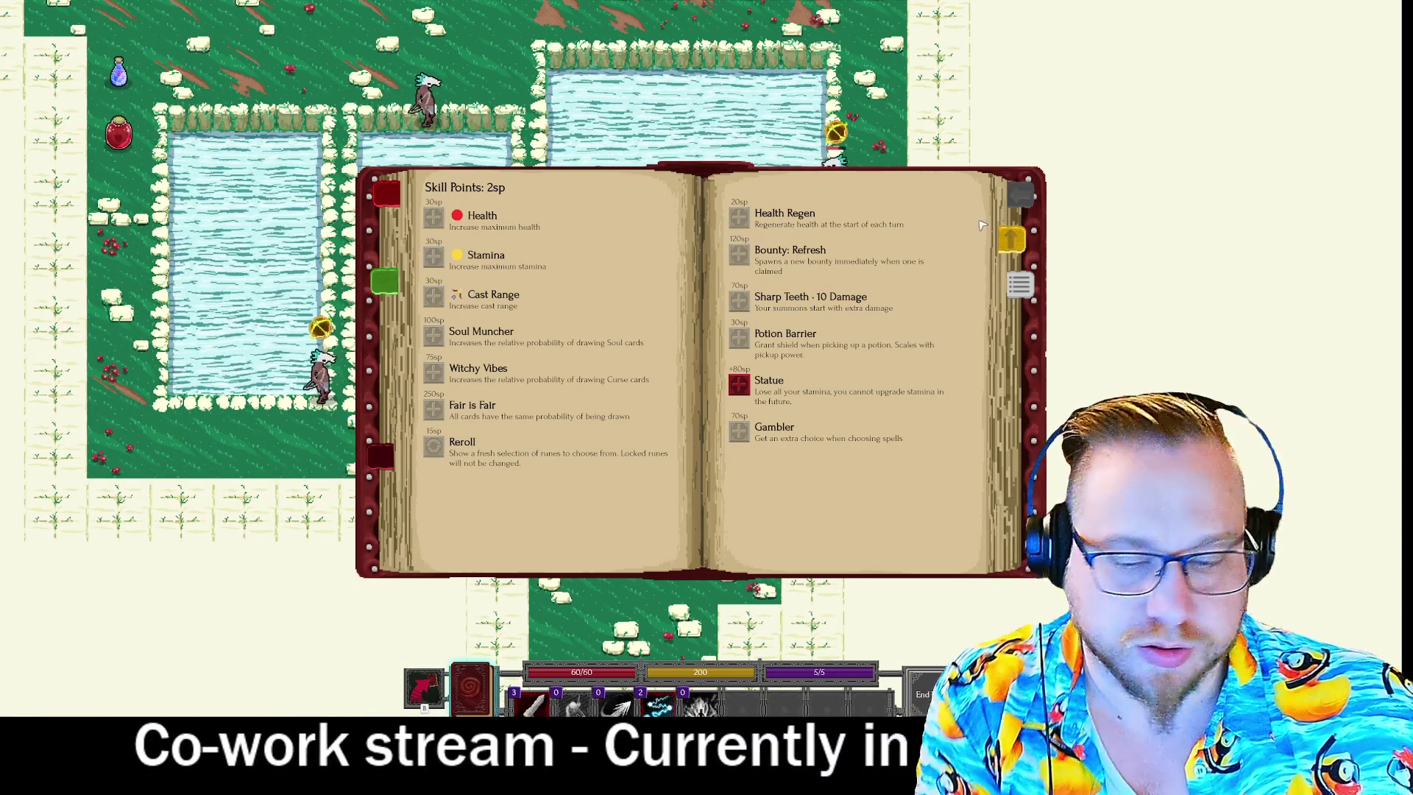
Close the skill book, dash twice, and cancel the out-of-range double Bolt cast.
key("b")
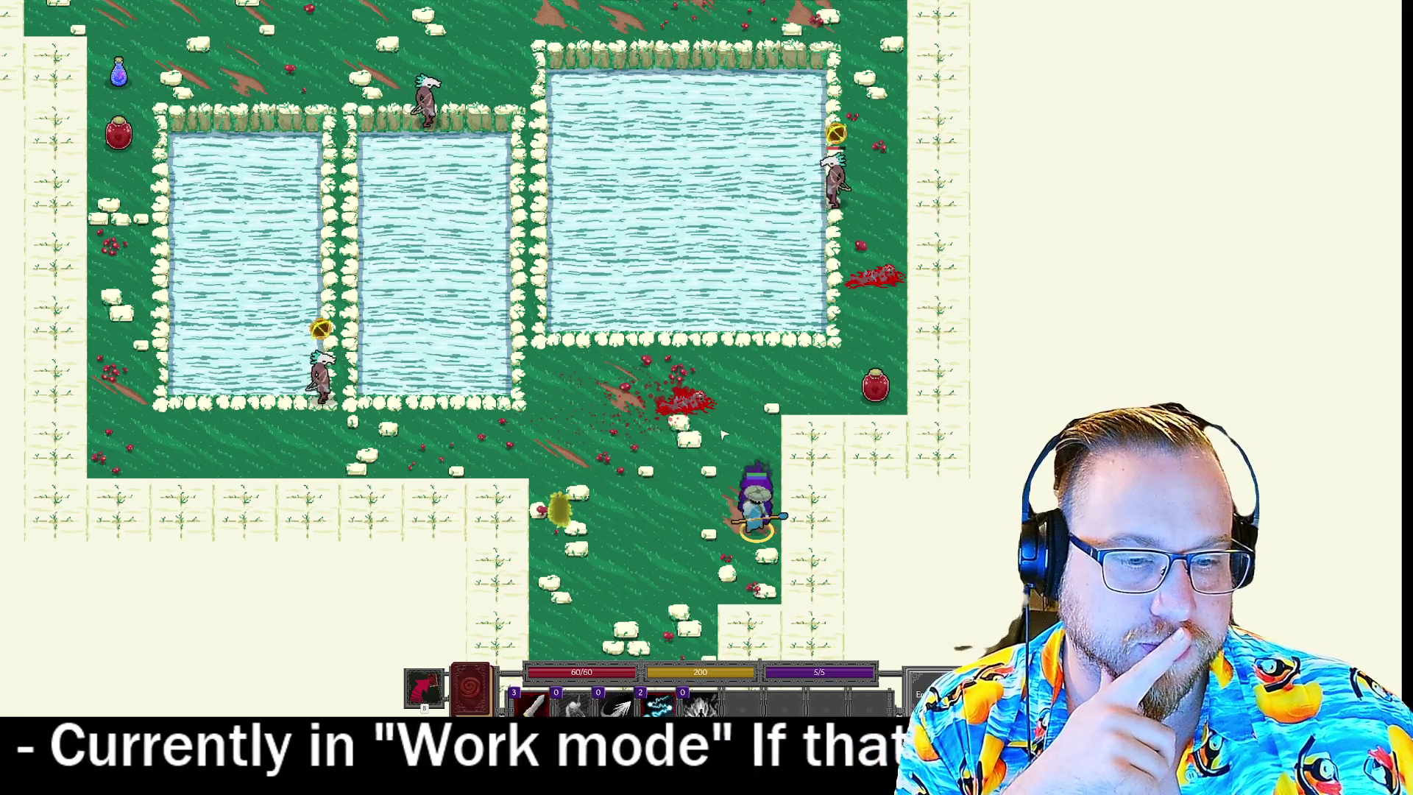
key("space")
key("4")
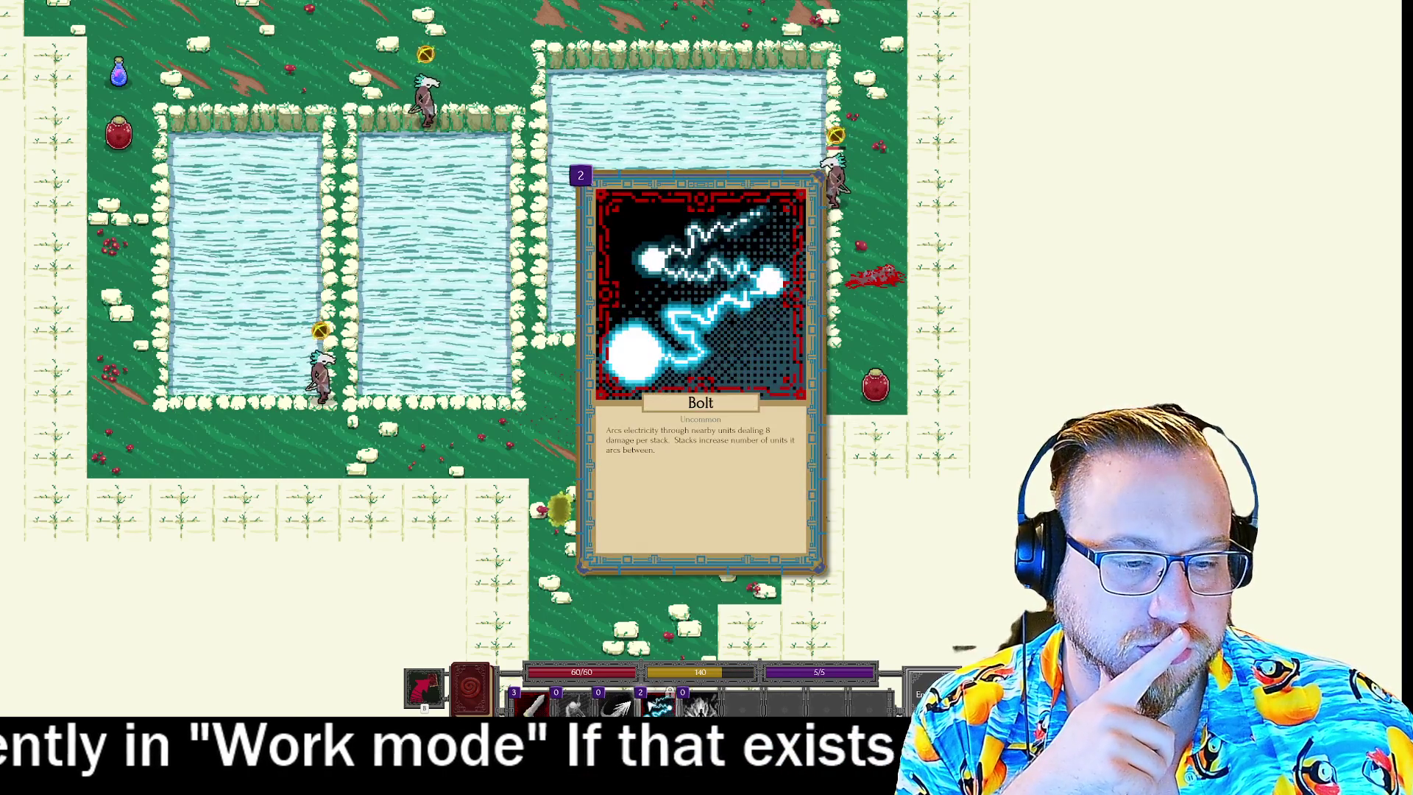
key("4")
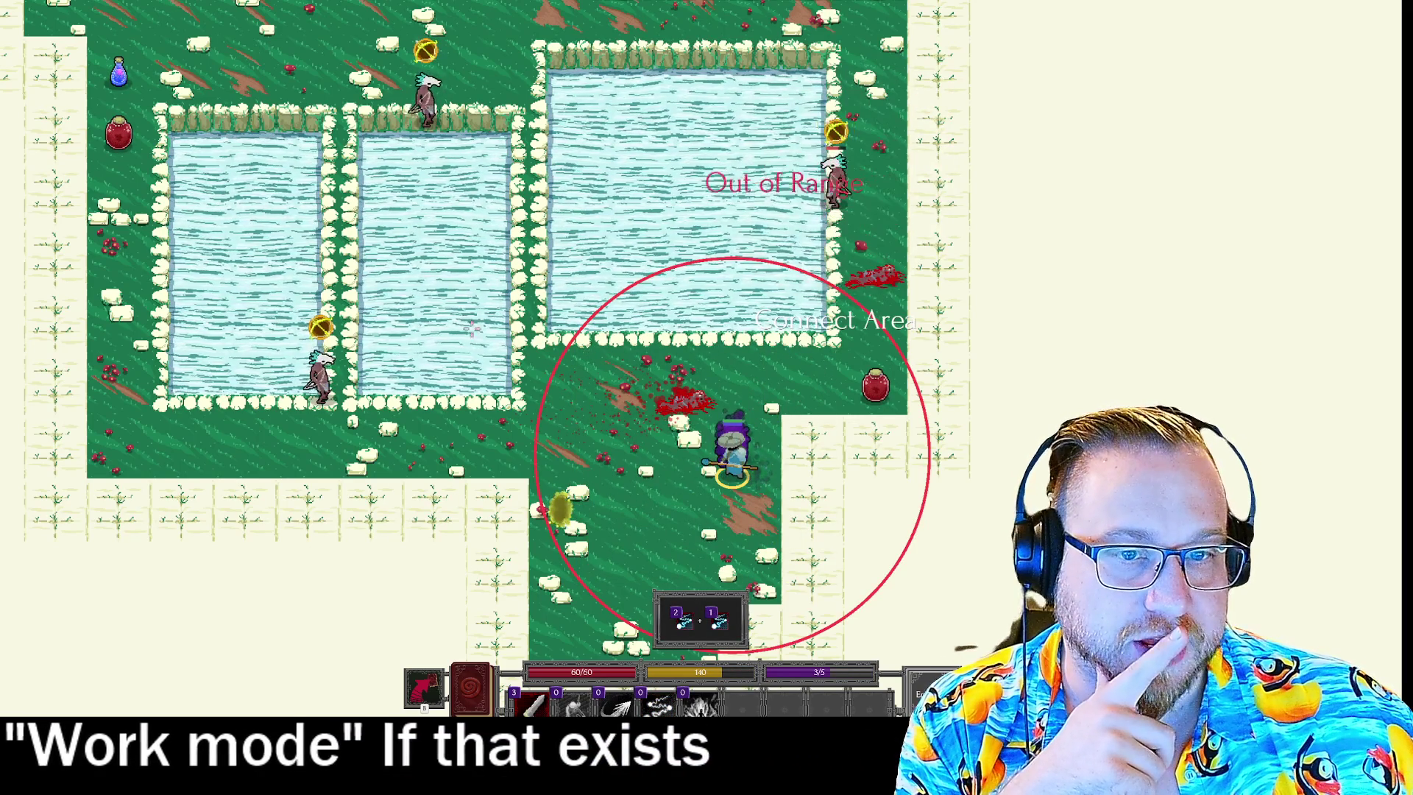
right_click(677, 541)
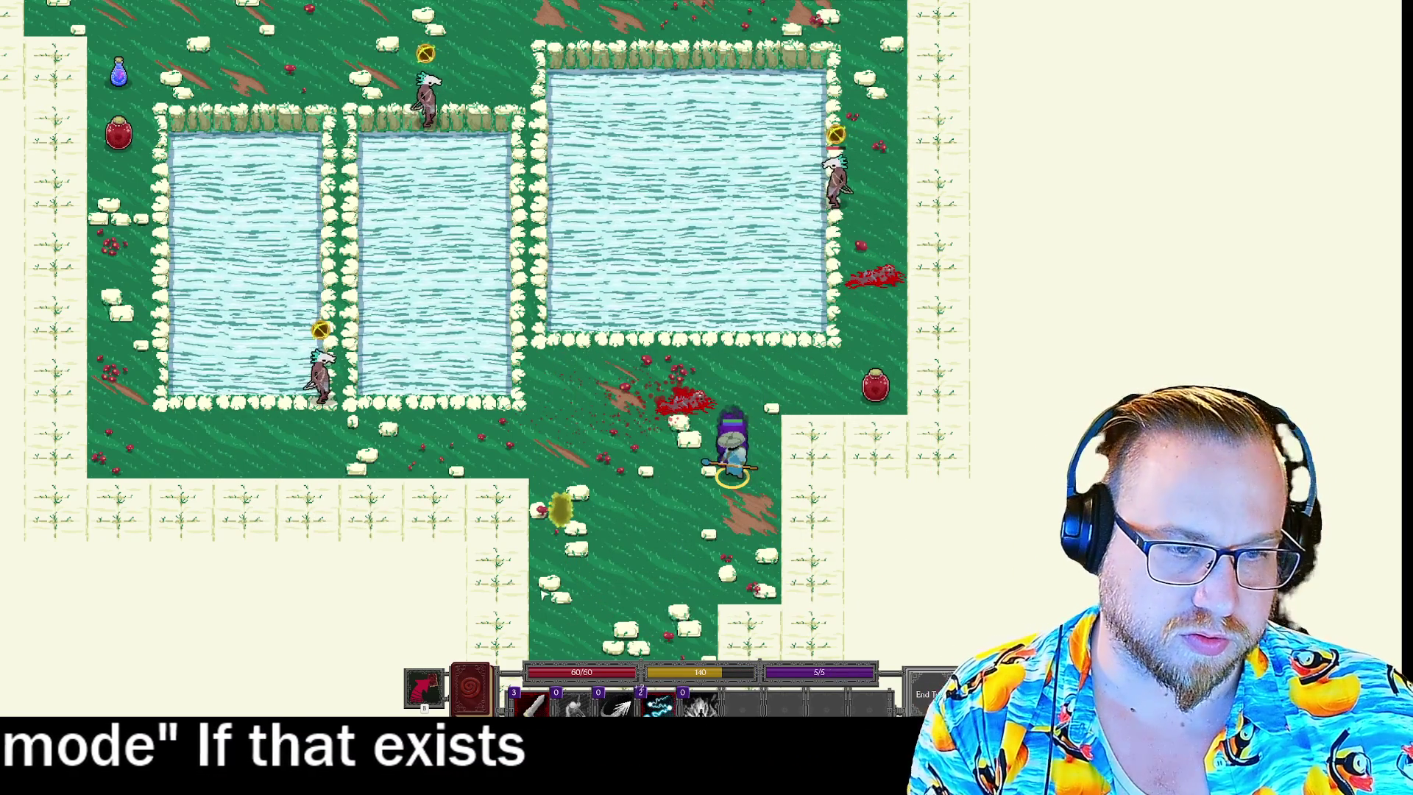
key("space")
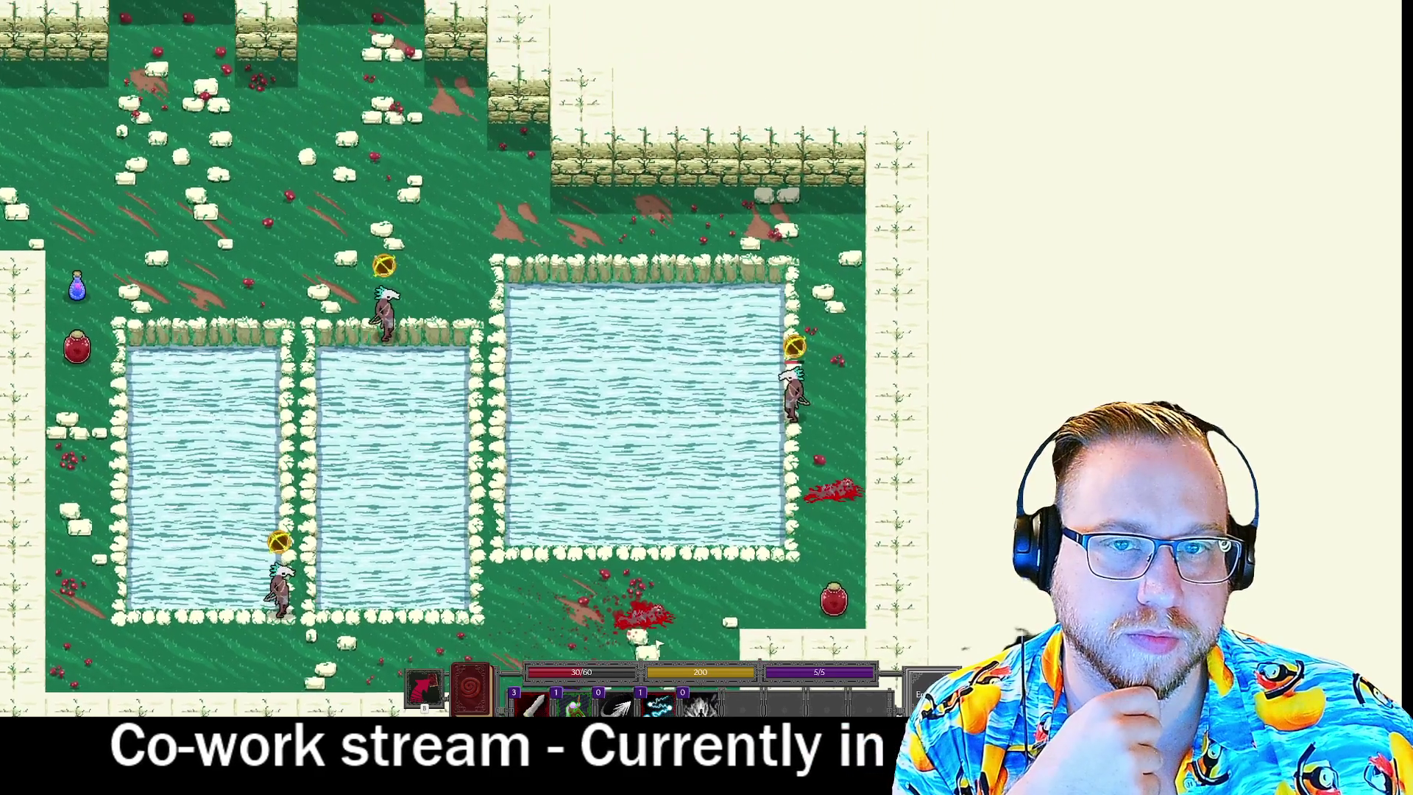
Heal on the health potion, dash along the pond, and kill an enemy with Rend.
key("a")
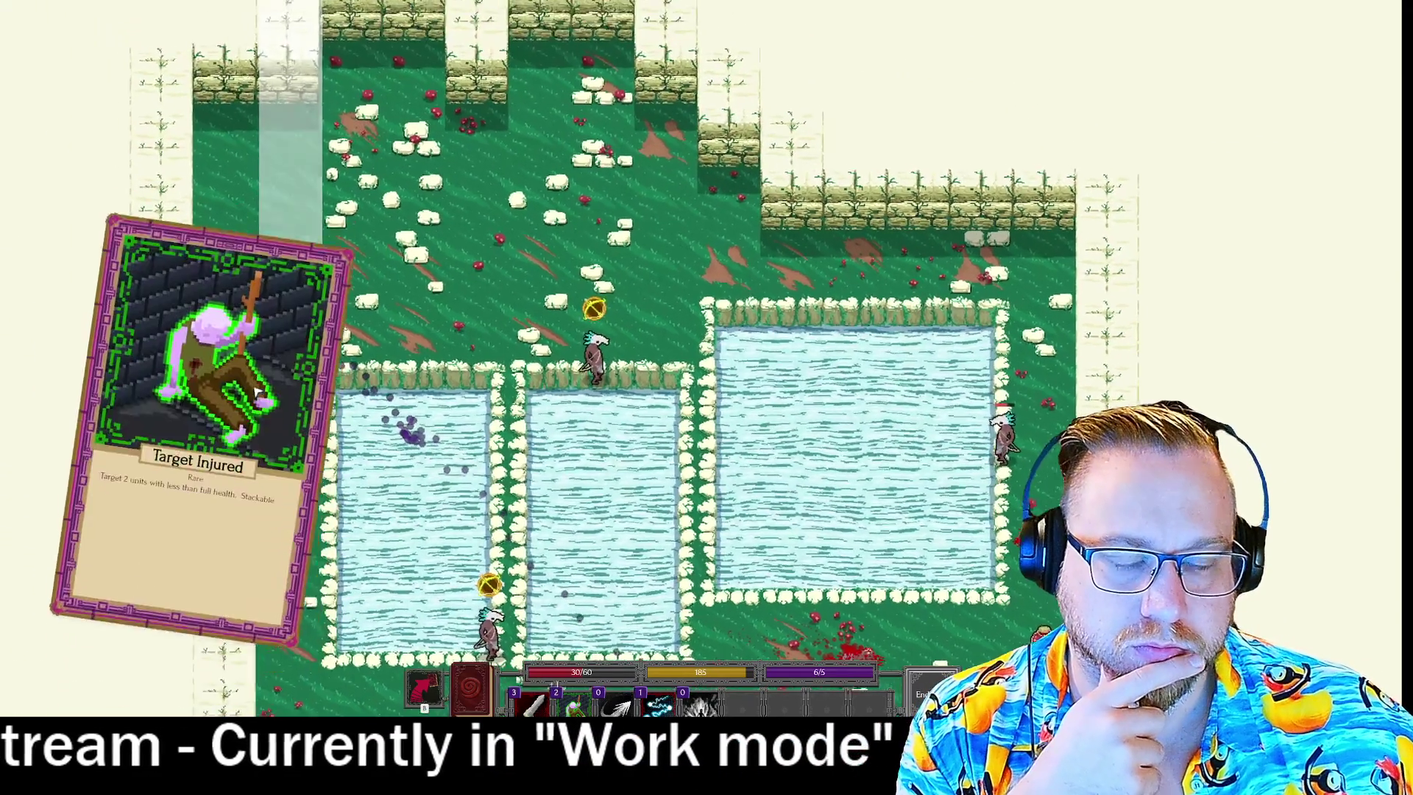
key("s")
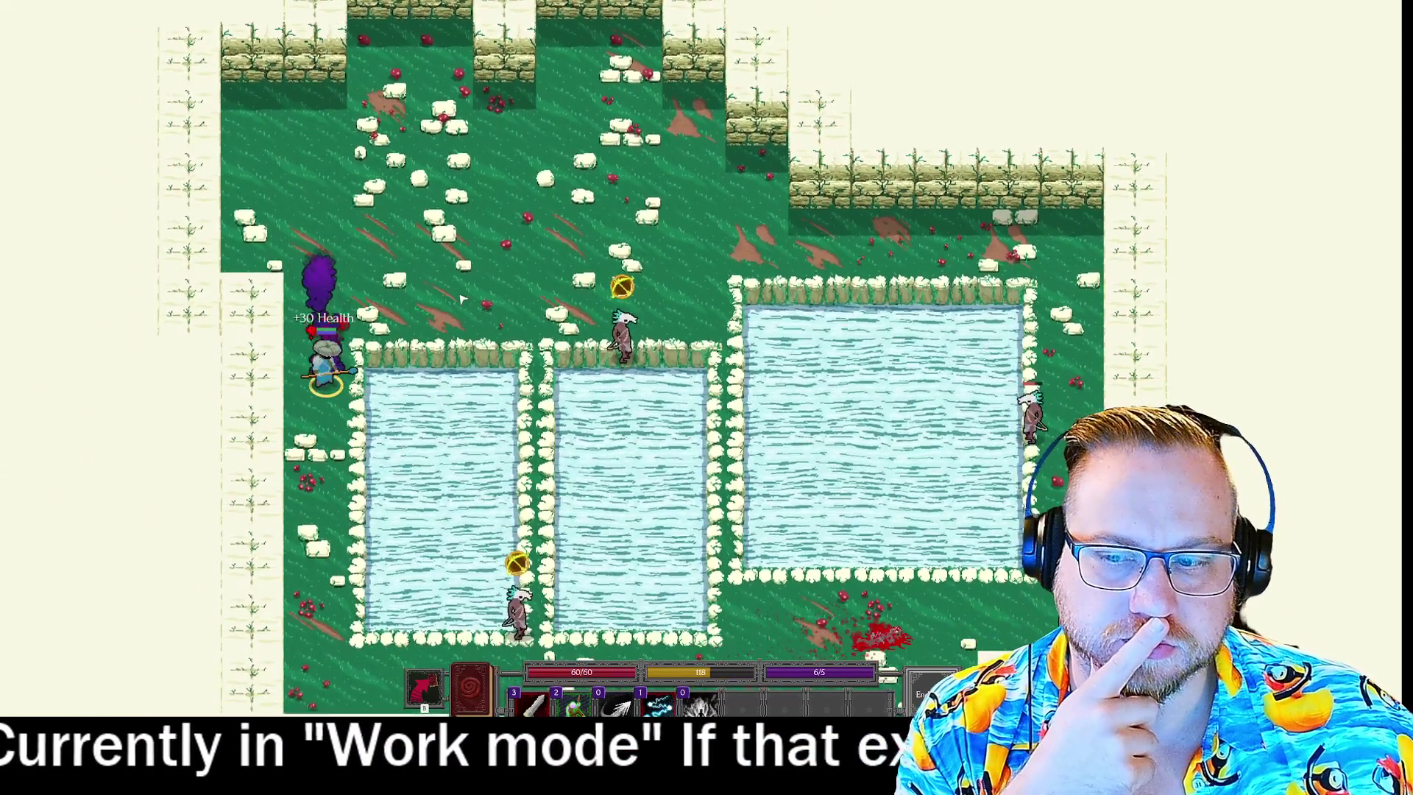
key("w")
key("d")
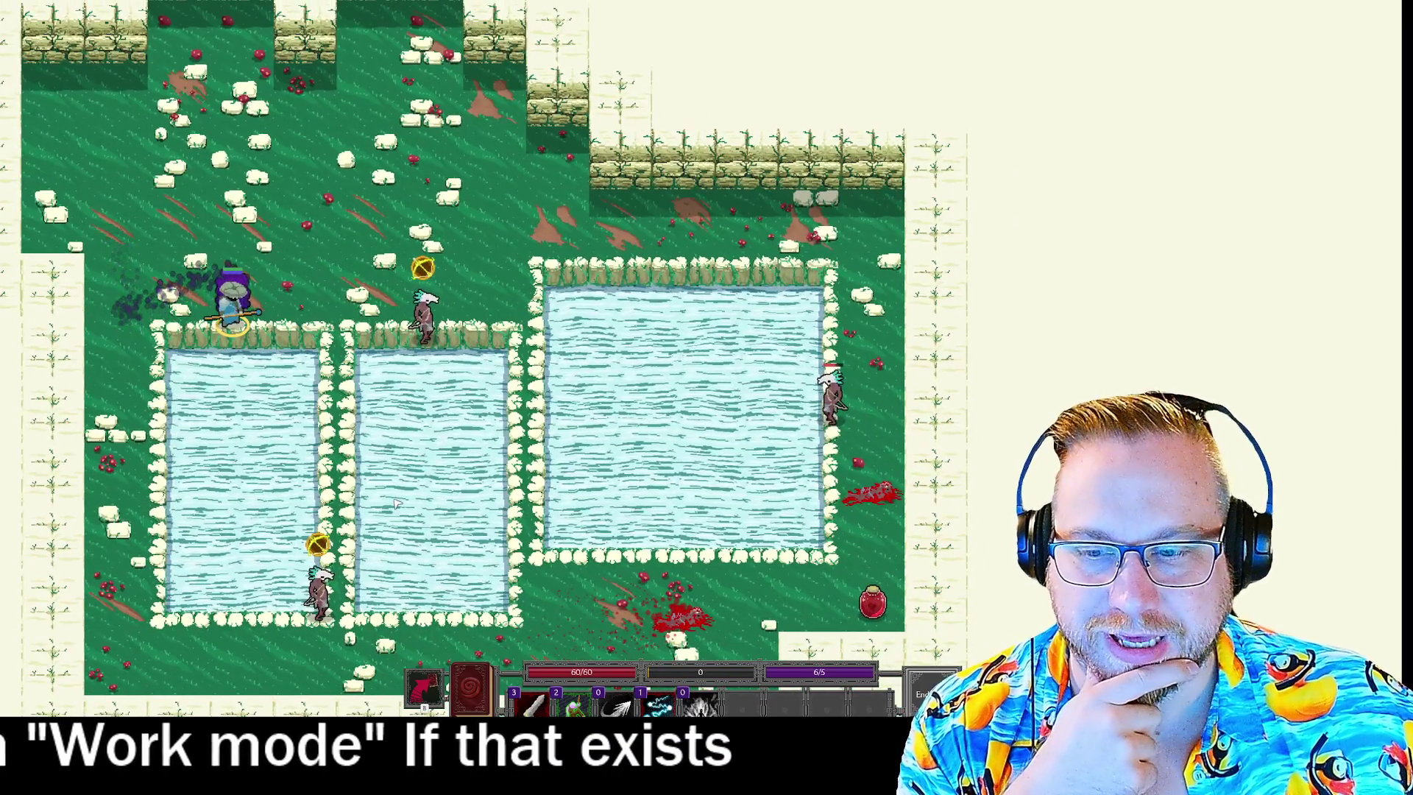
mouse_move(542, 696)
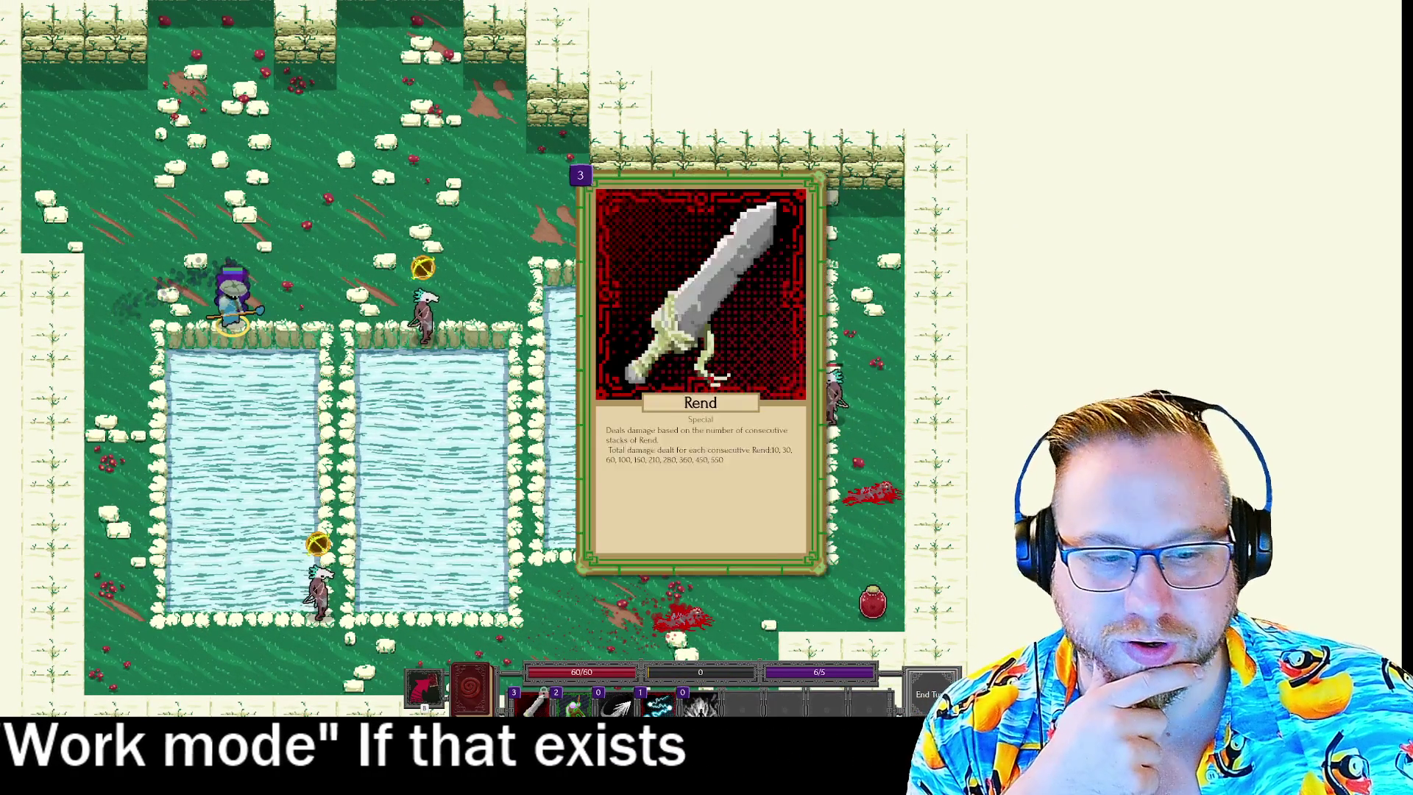
left_click(542, 695)
left_click(423, 316)
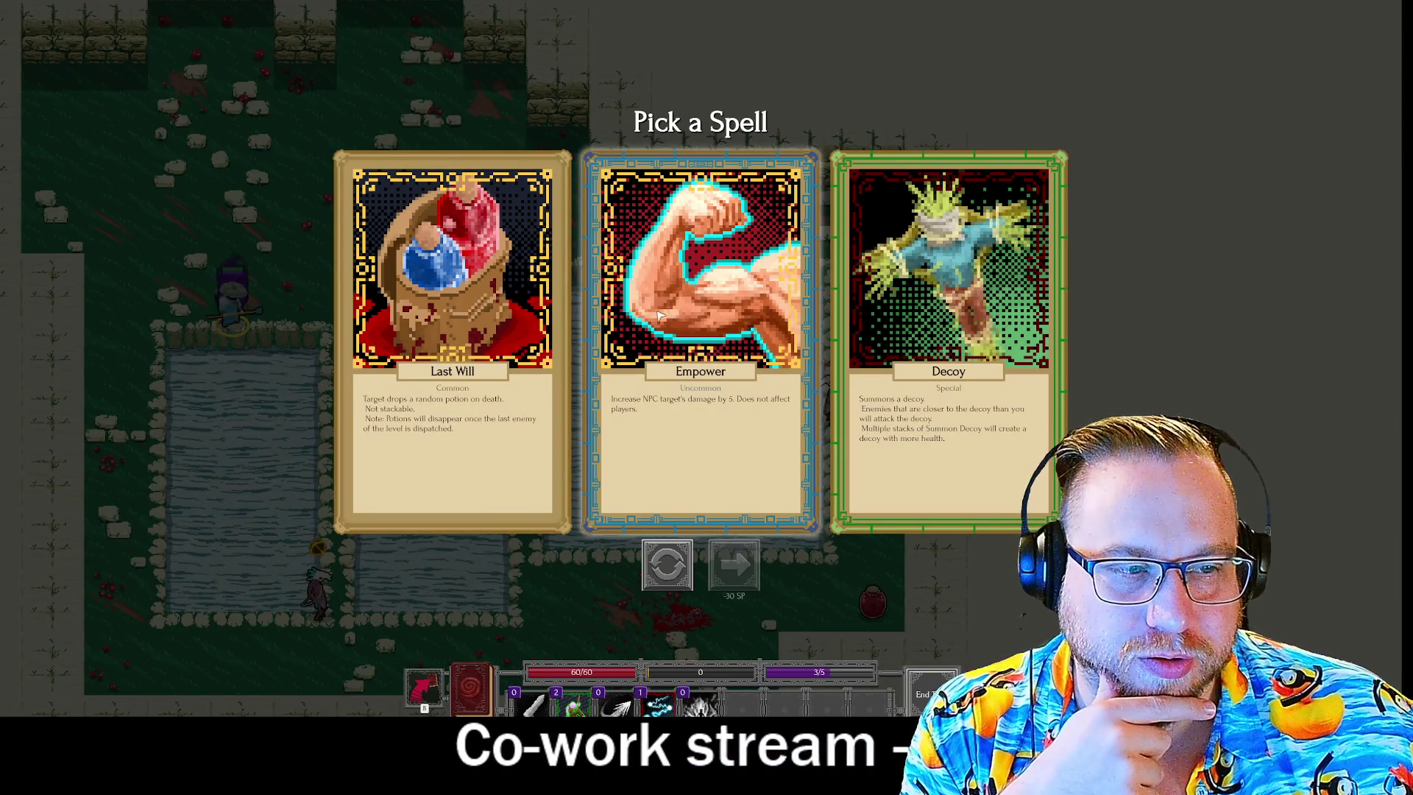
Reroll the spell offer twice and pick Drown.
left_click(666, 562)
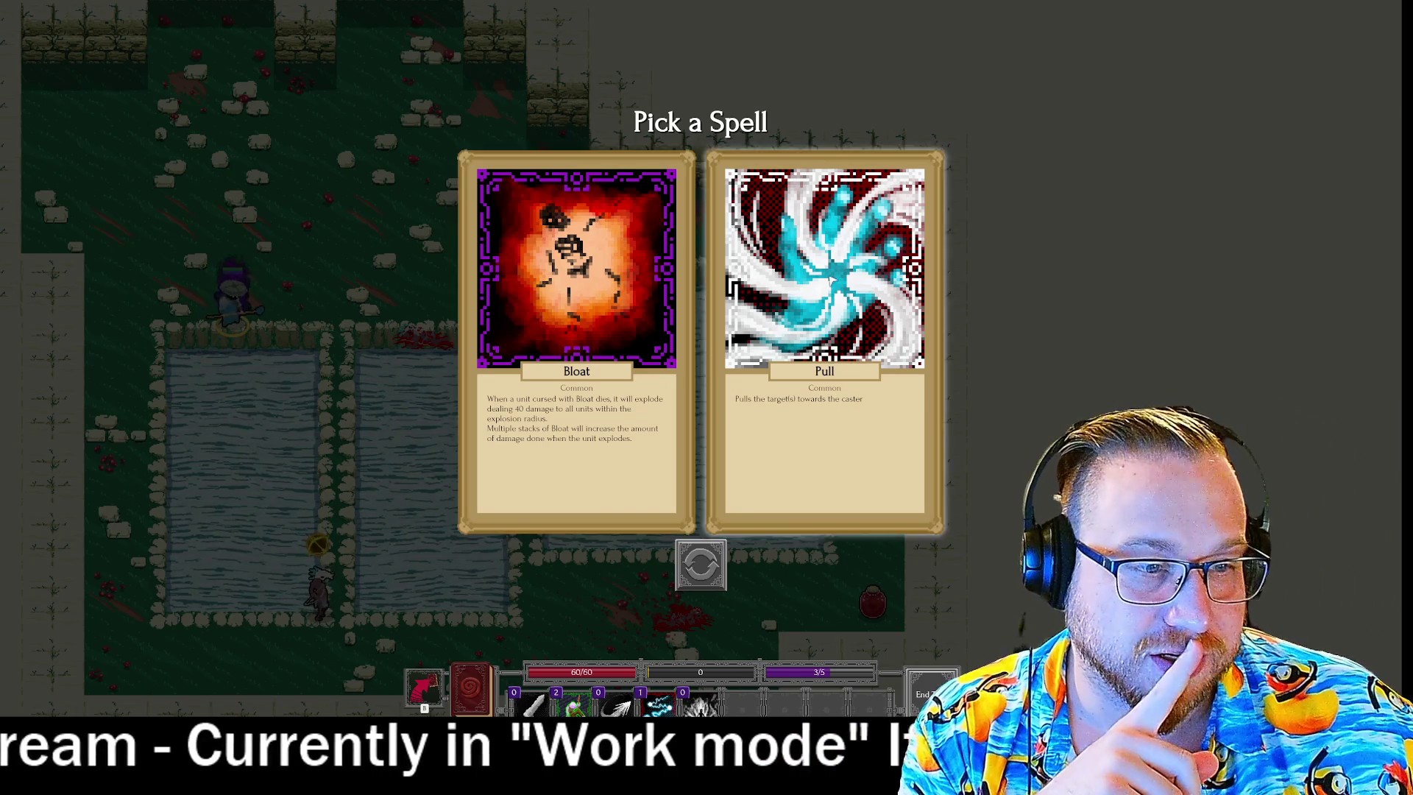
left_click(699, 563)
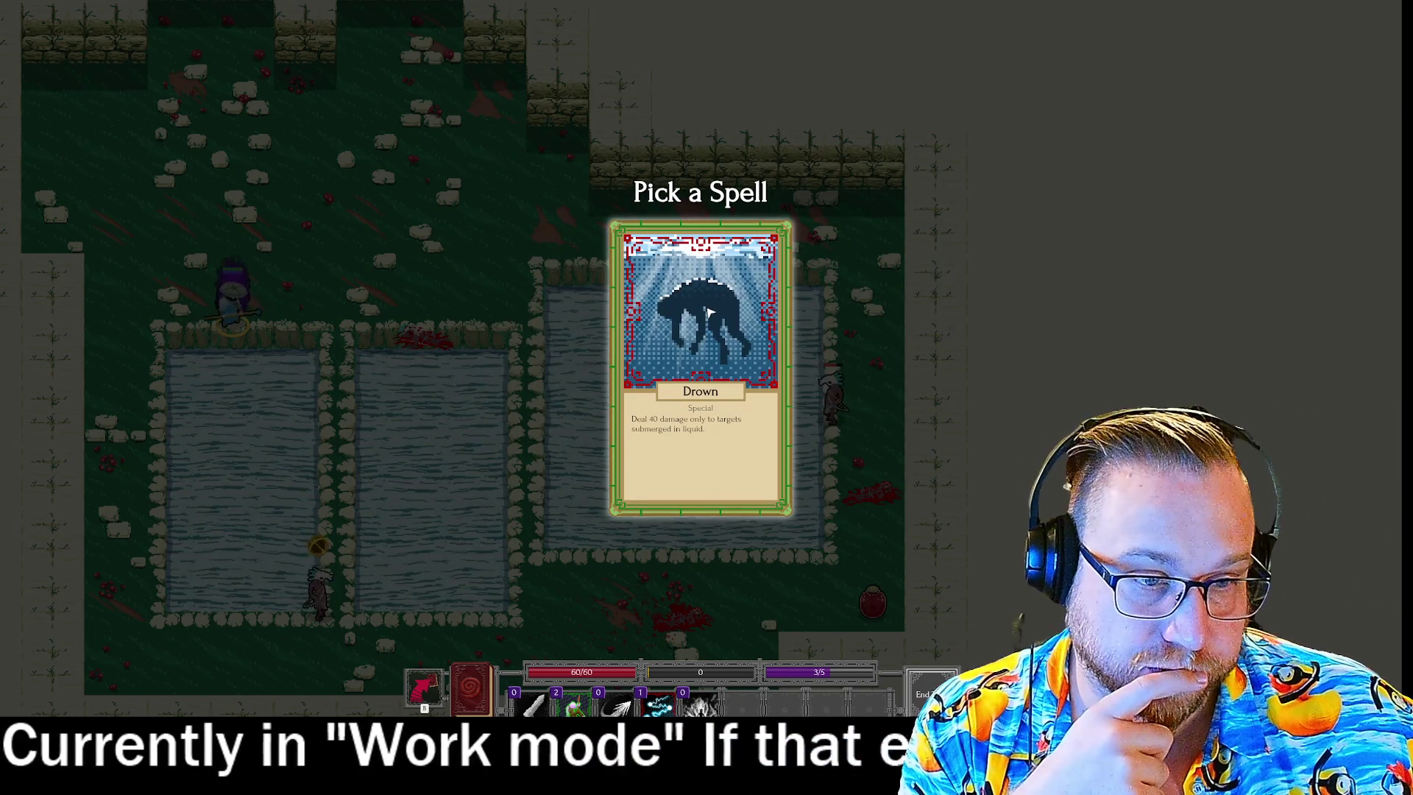
left_click(709, 313)
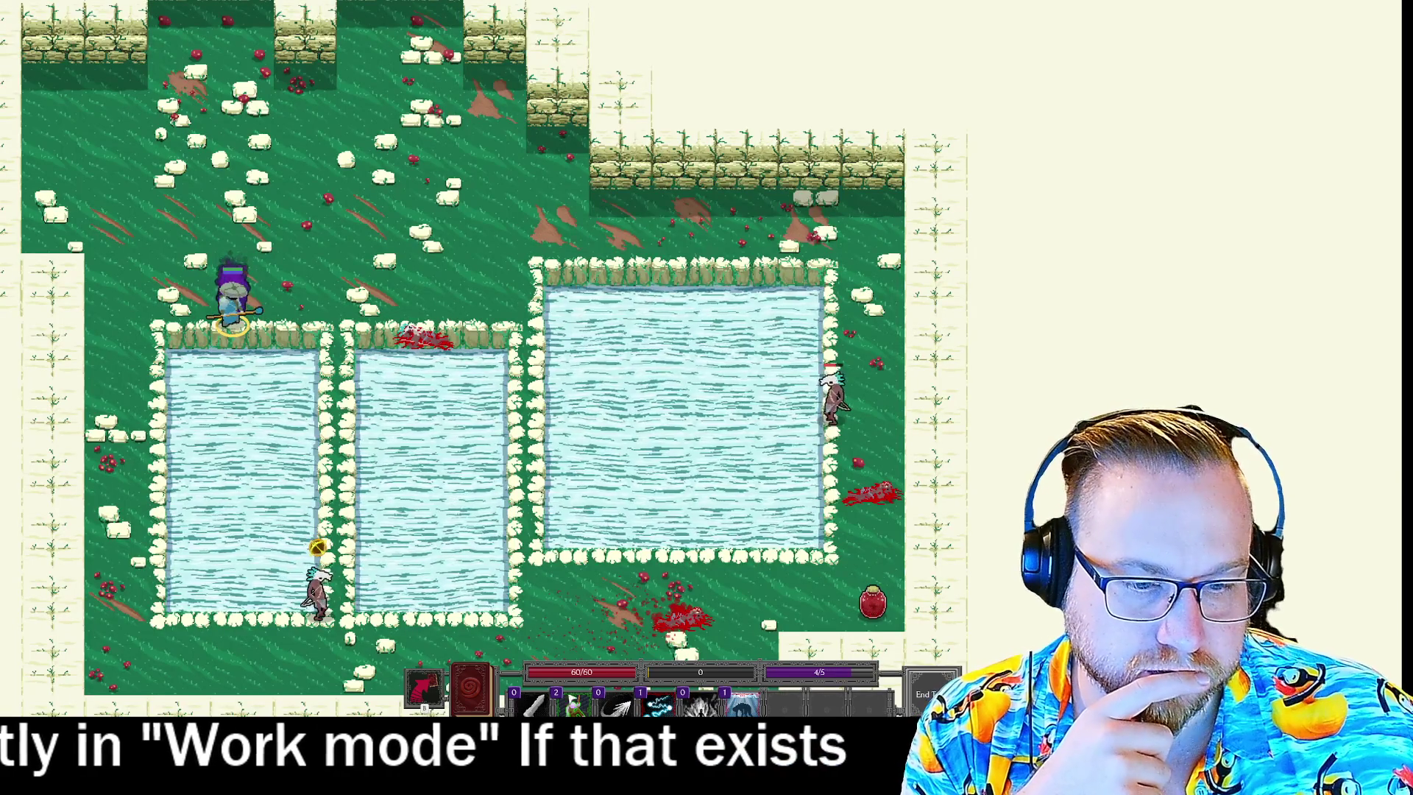
Close the skill book, then aim Bolt at a distant enemy and cancel it.
mouse_move(752, 695)
key("b")
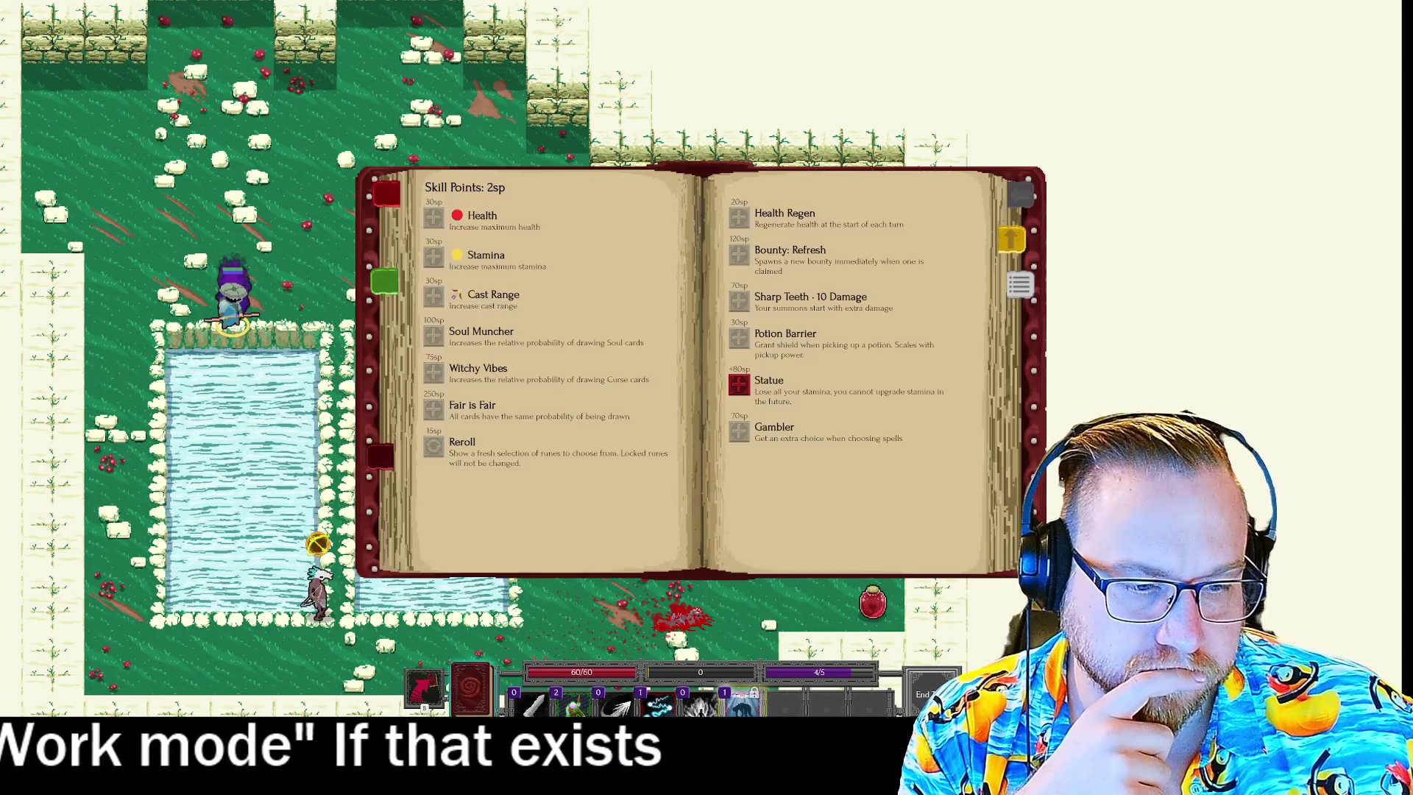
key("b")
mouse_move(660, 702)
left_click_drag(660, 703, 700, 619)
mouse_move(318, 546)
left_mouse_down()
mouse_move(662, 442)
mouse_move(1001, 545)
mouse_move(1069, 427)
left_mouse_up()
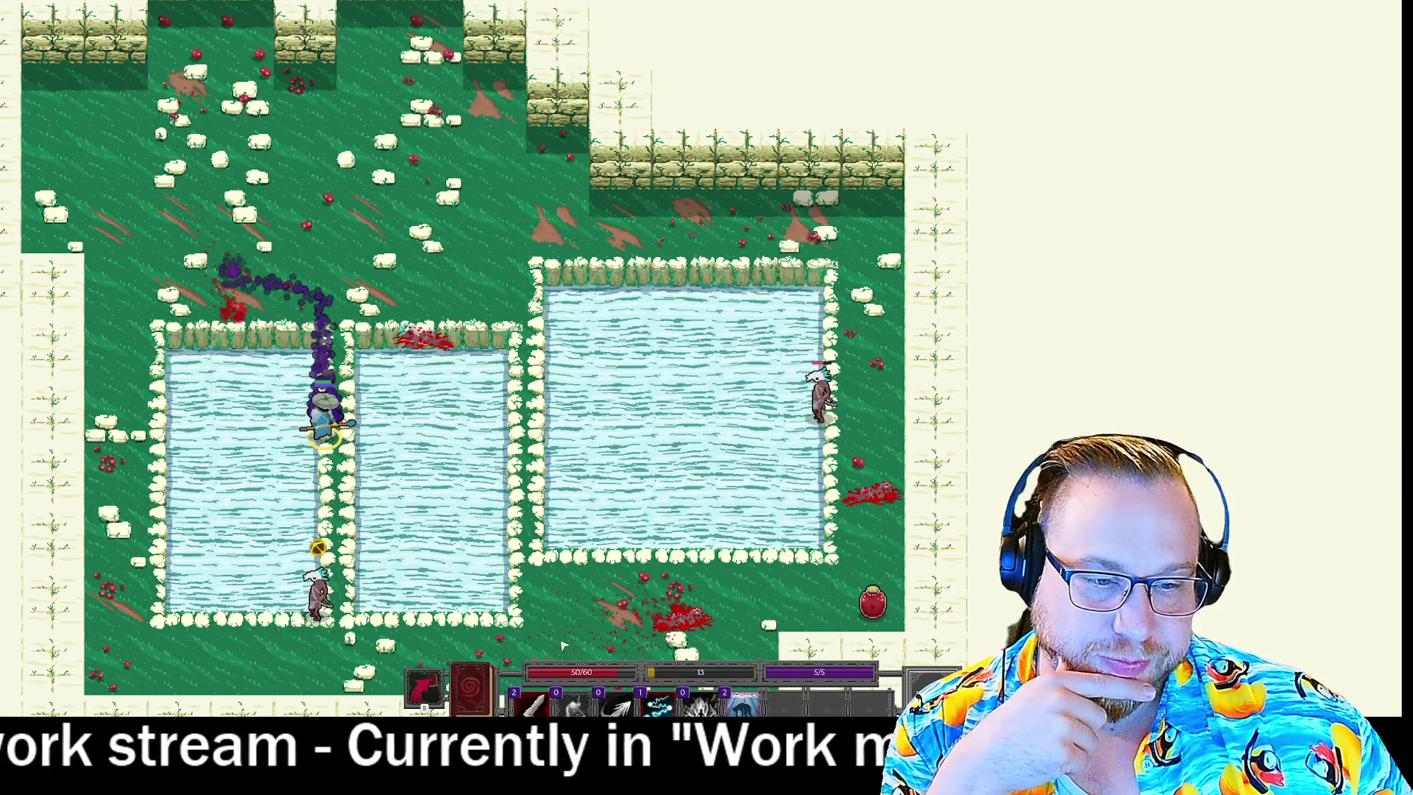
Queue Rend and Bolt, then end the turn and confirm.
left_click(543, 693)
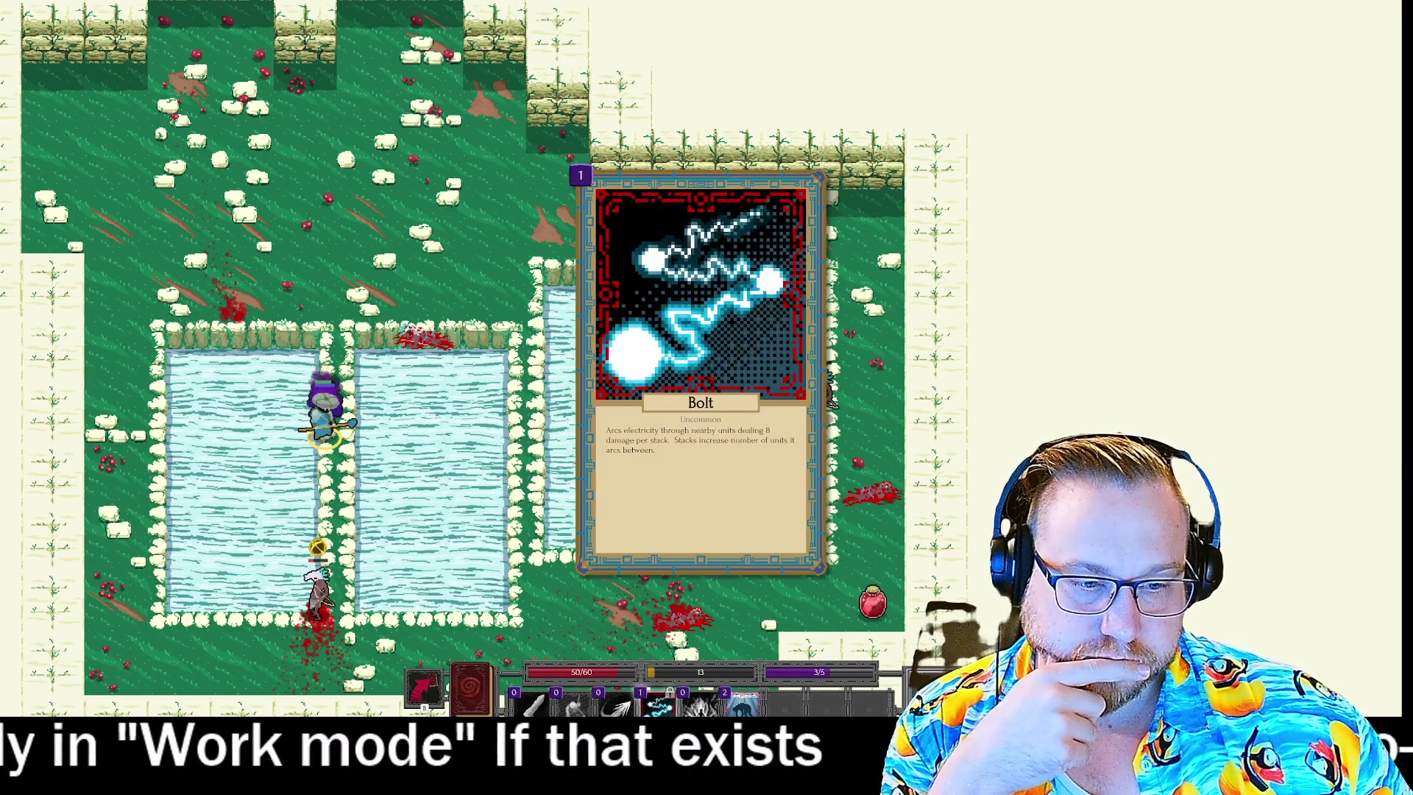
left_click(658, 704)
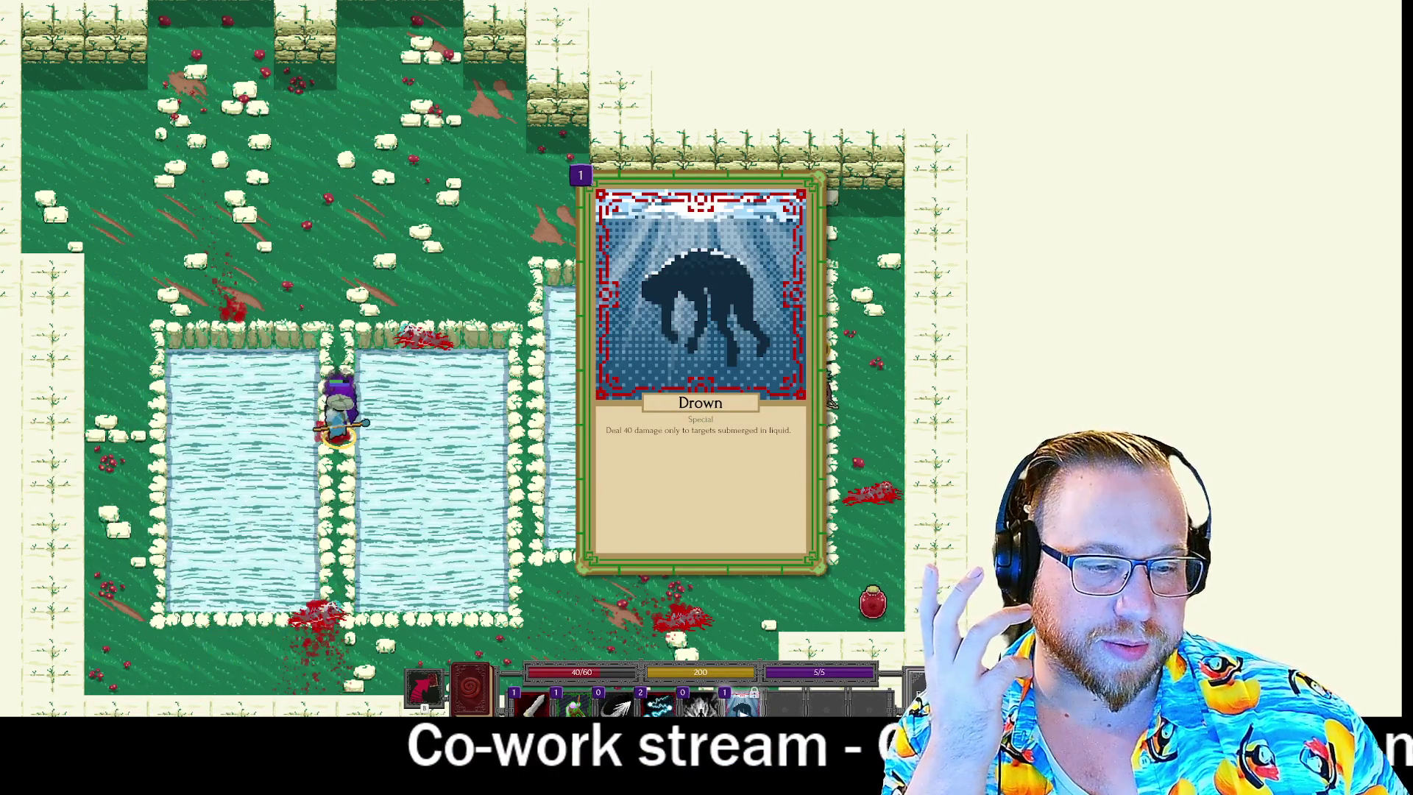
key("space")
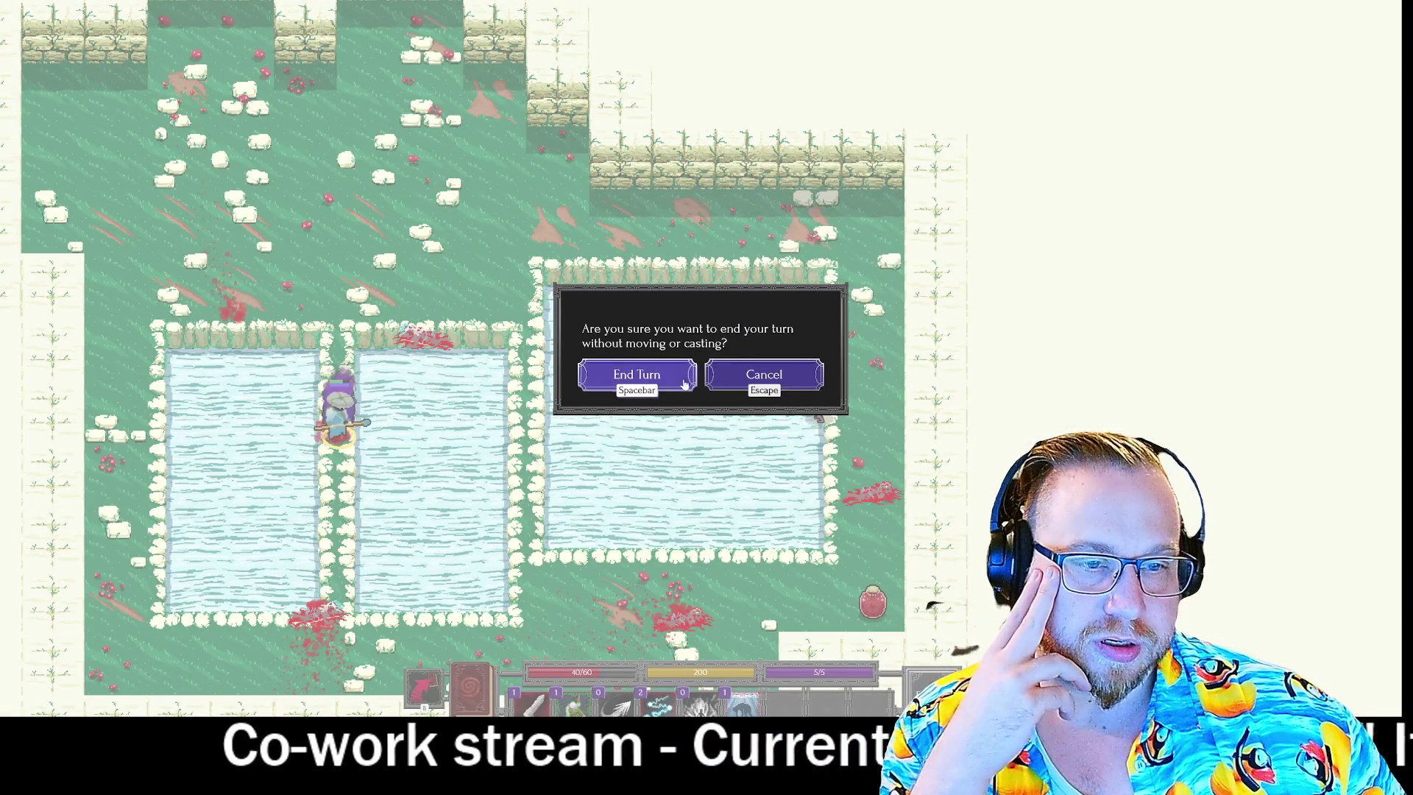
left_click(685, 383)
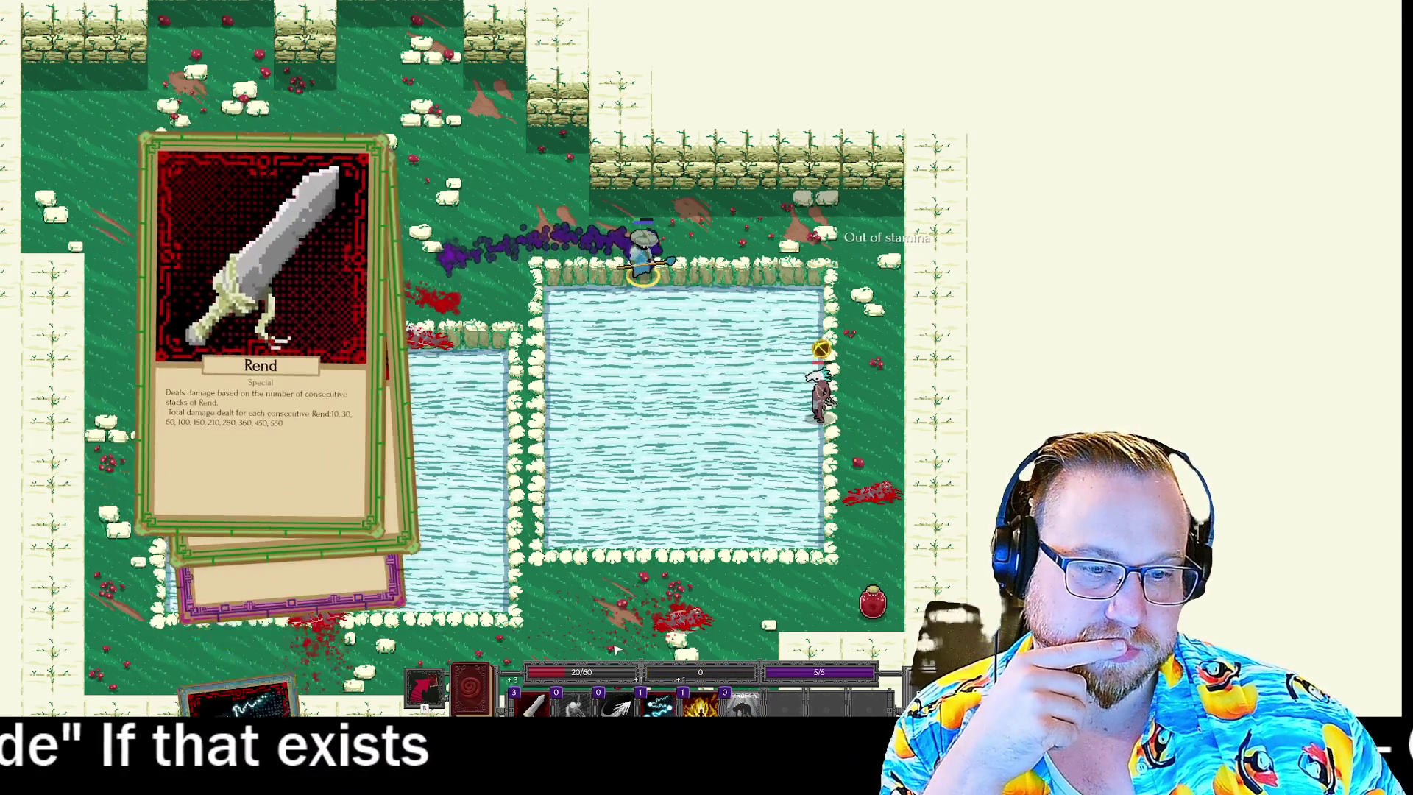
Move right along the pond and cast Bolt at the enemy on the right.
left_click(727, 397)
left_click(822, 401)
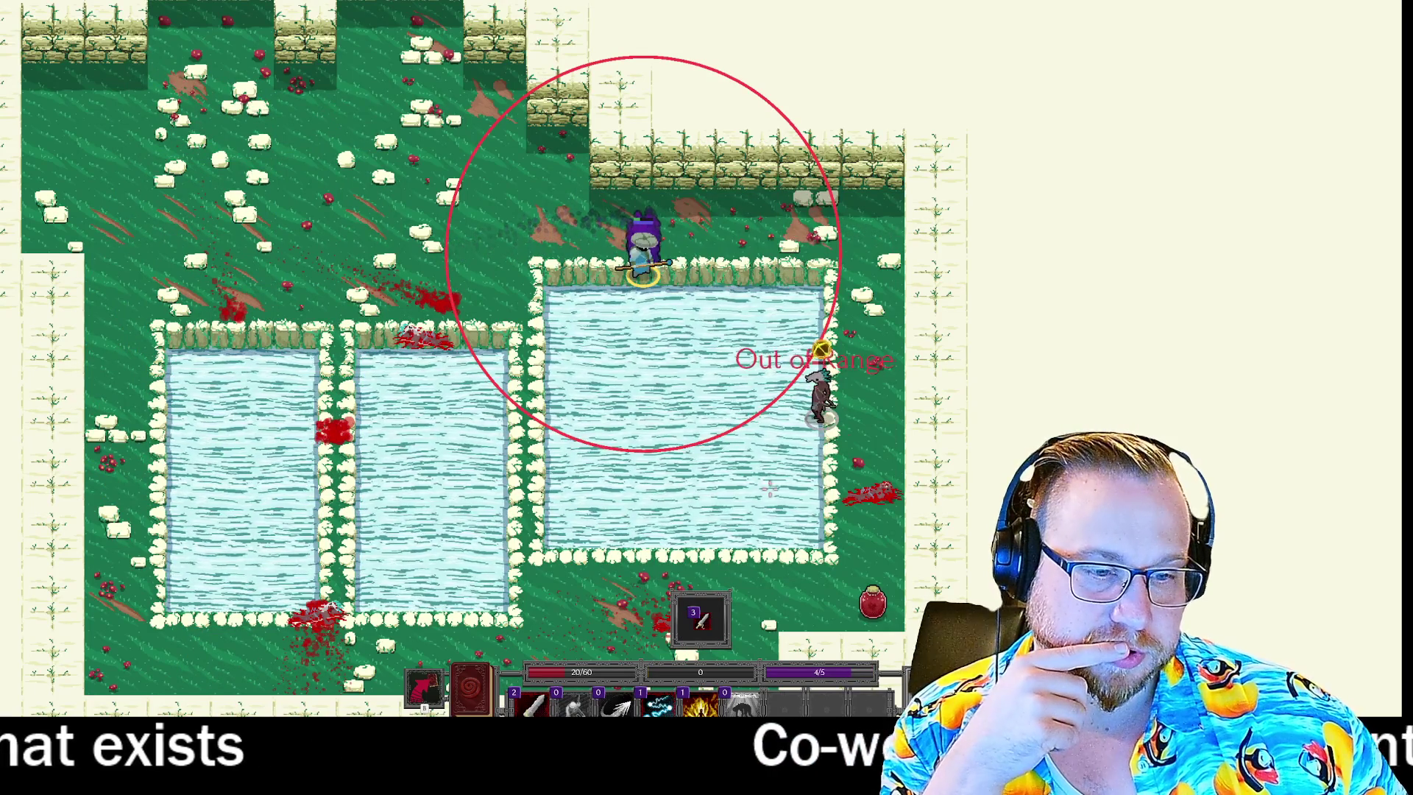
scroll(821, 351, "down", 4)
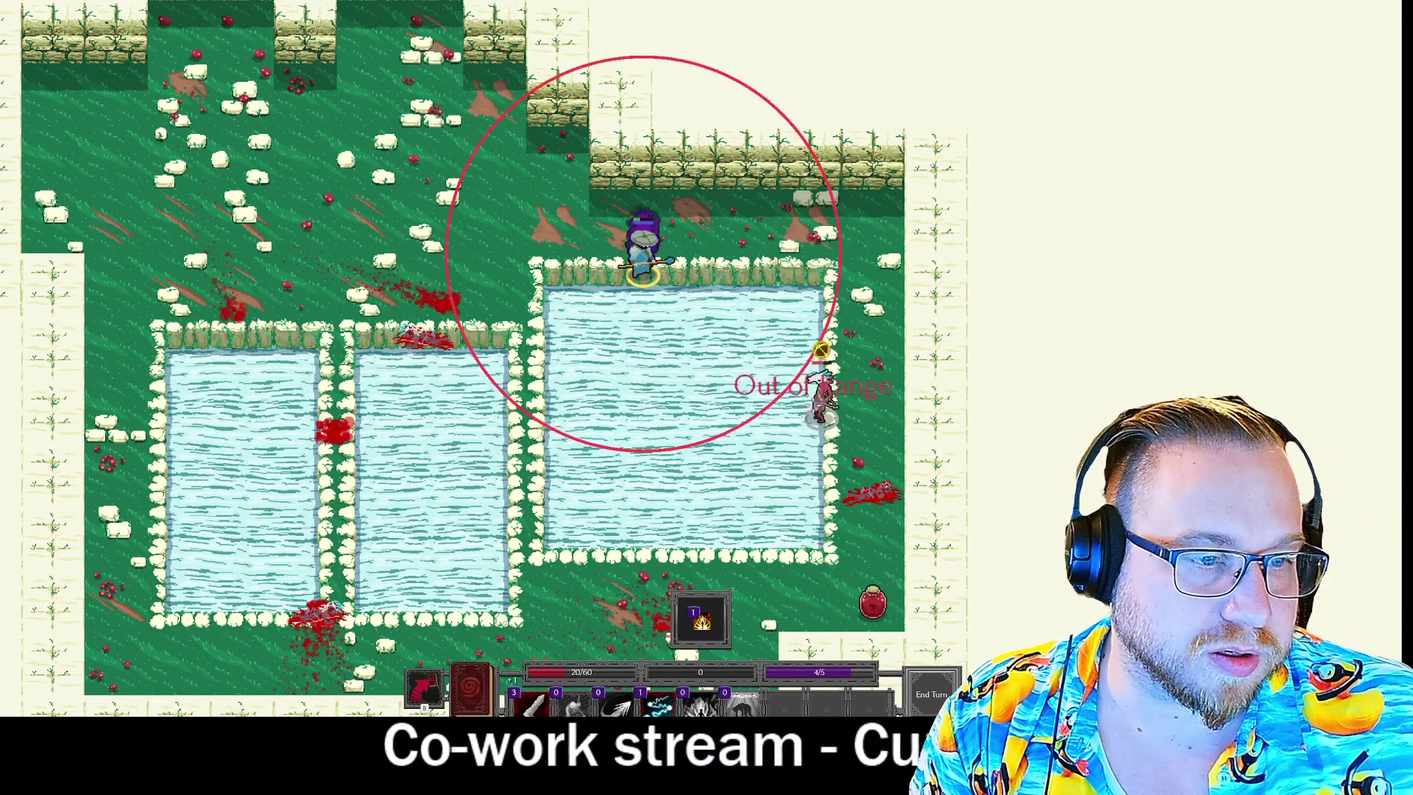
right_click(822, 351)
left_click(822, 351)
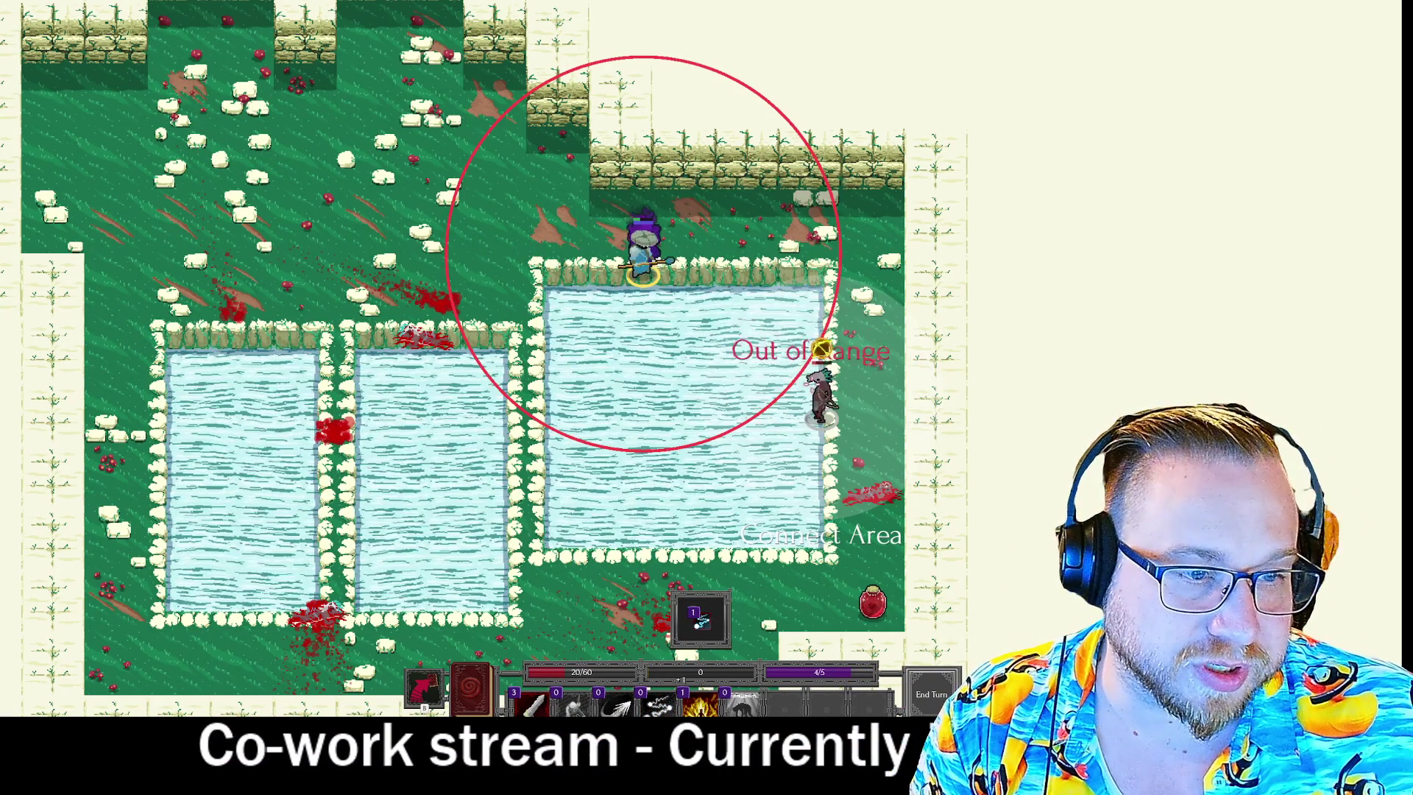
right_click(822, 351)
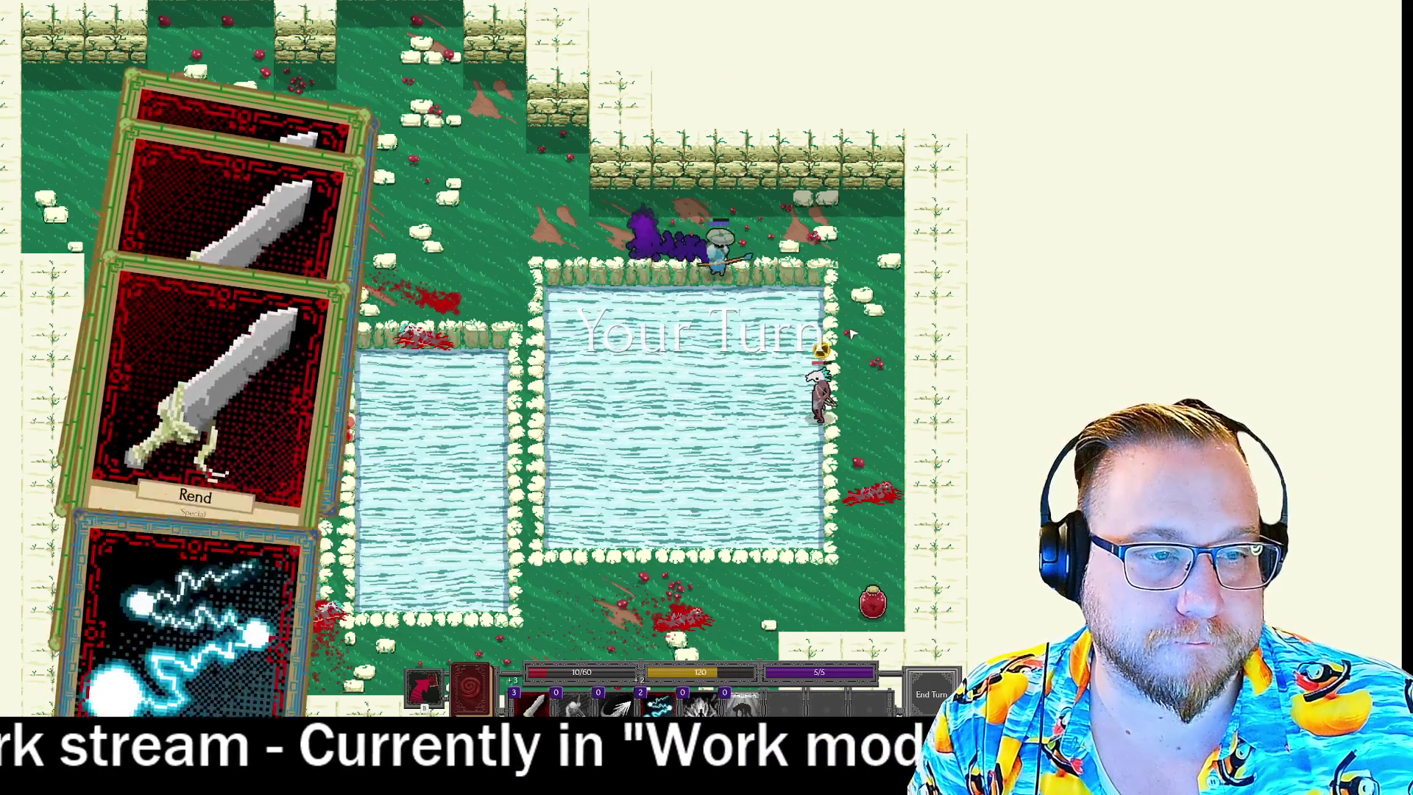
left_click(821, 351)
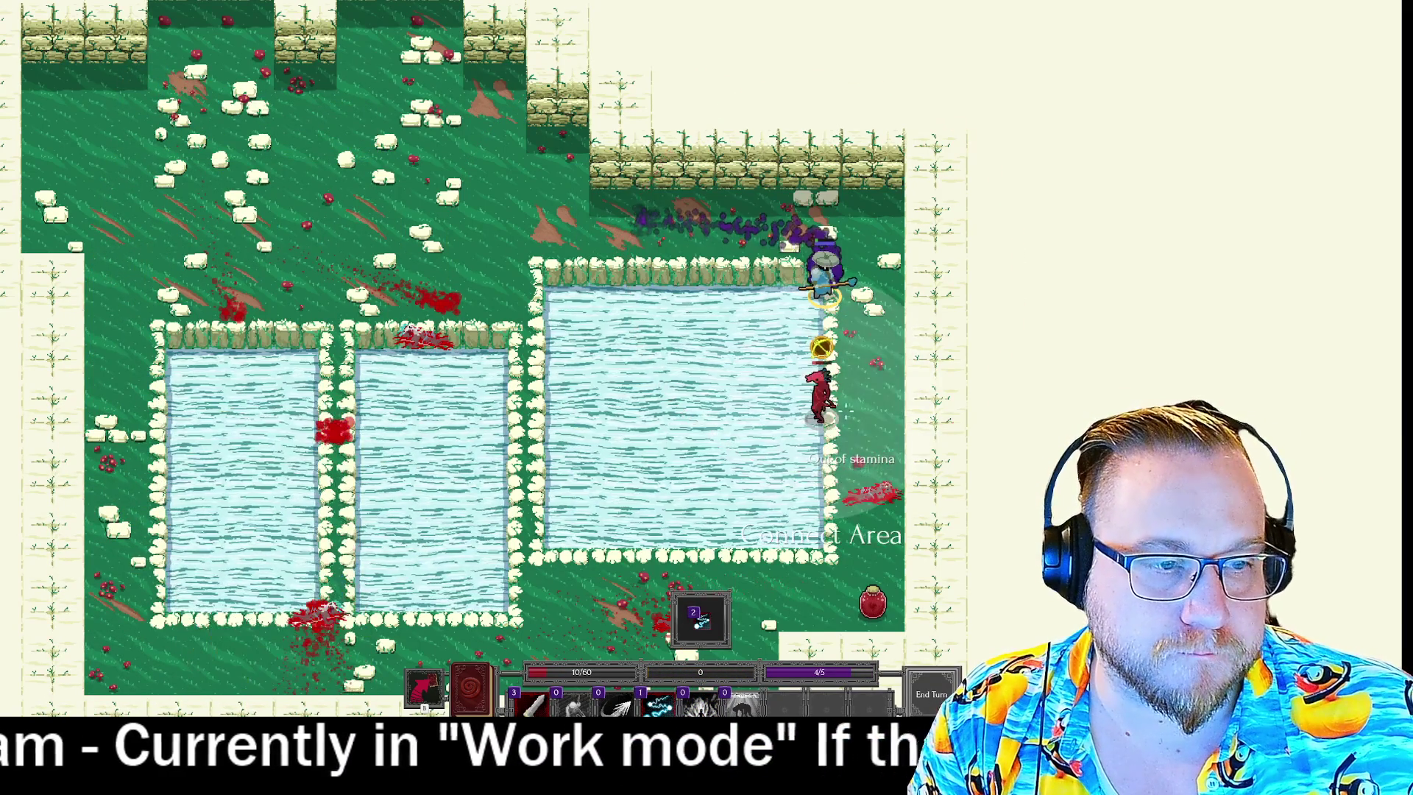
mouse_move(793, 440)
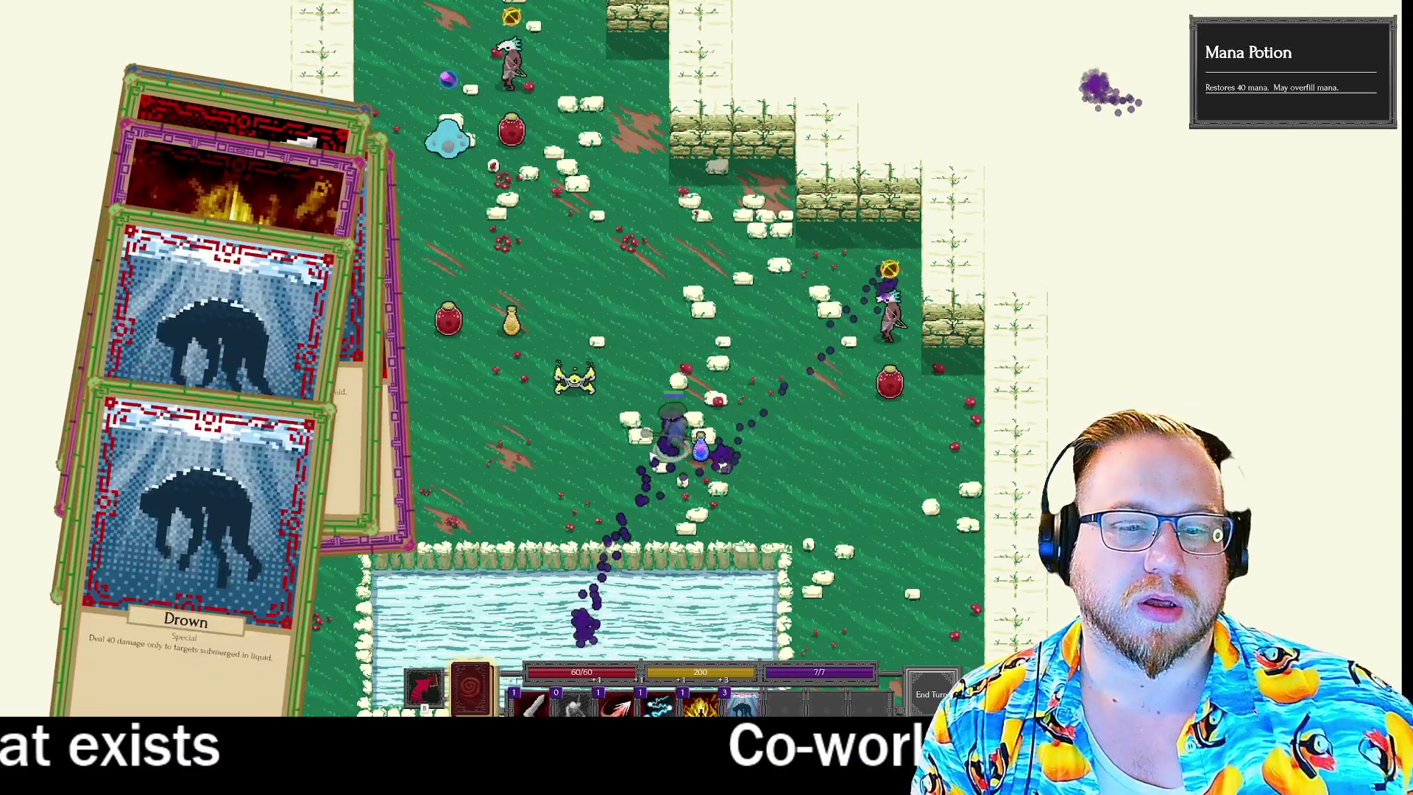
Buy two Stamina upgrades in the skill book, then dash to the stamina potion.
key("Tab")
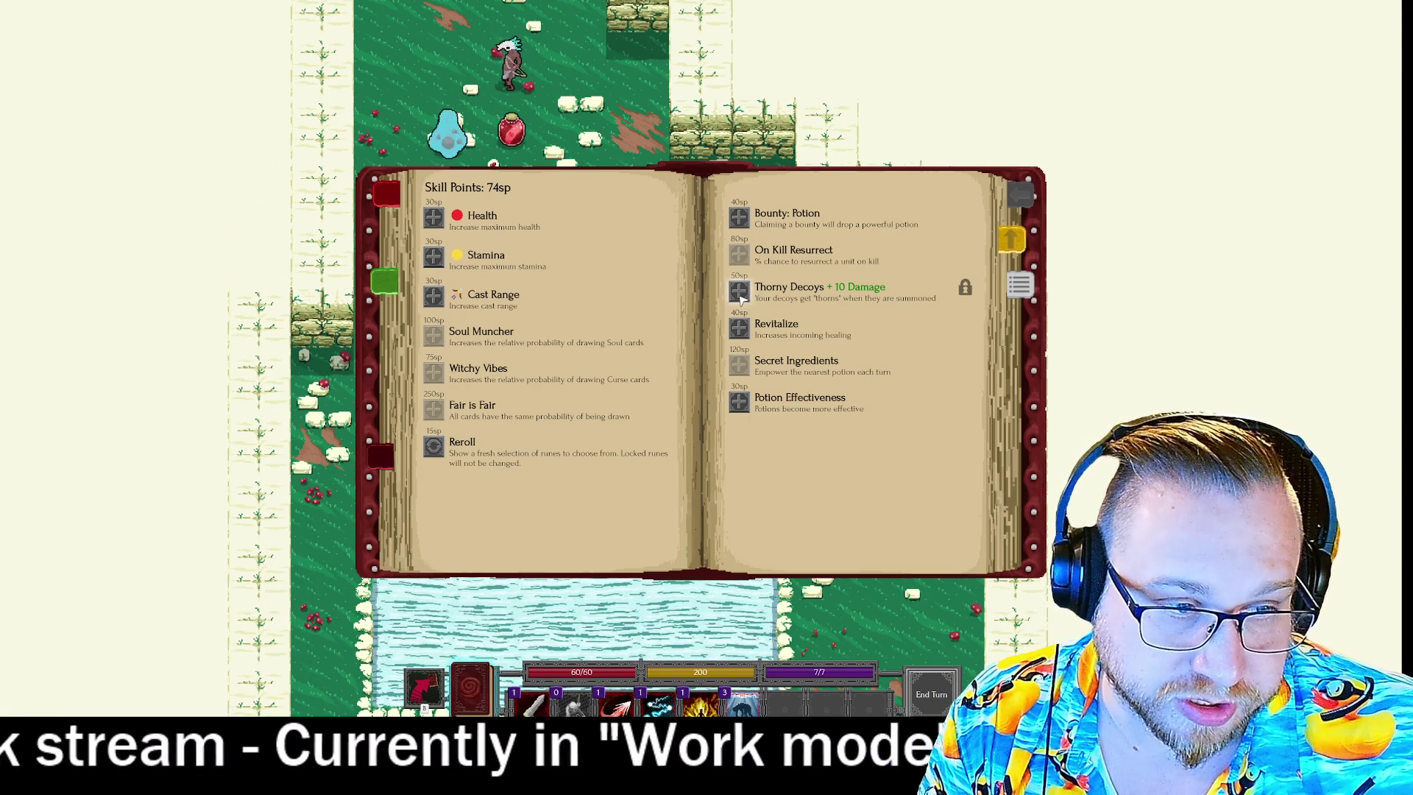
left_click(433, 297)
left_click(433, 257)
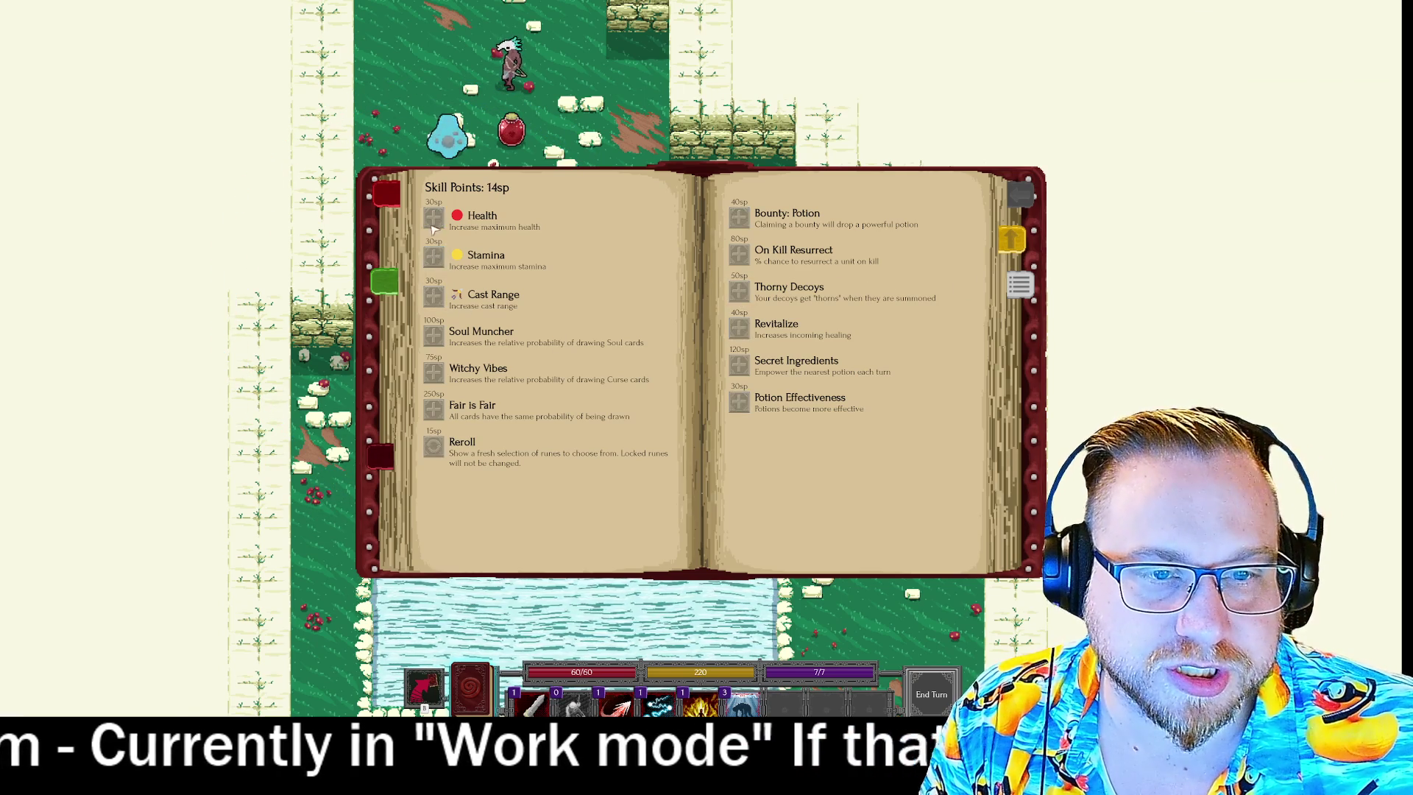
key("Escape")
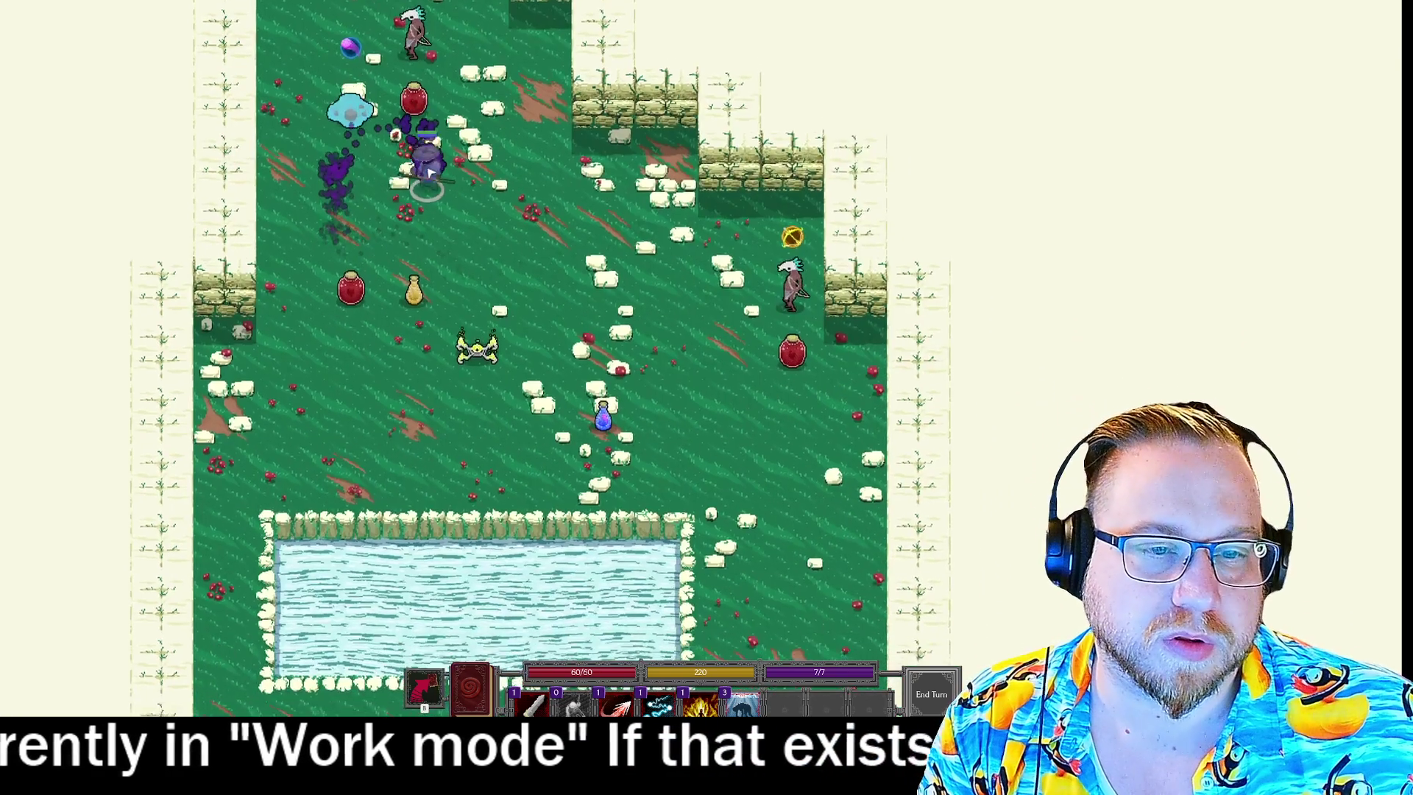
left_click(479, 405)
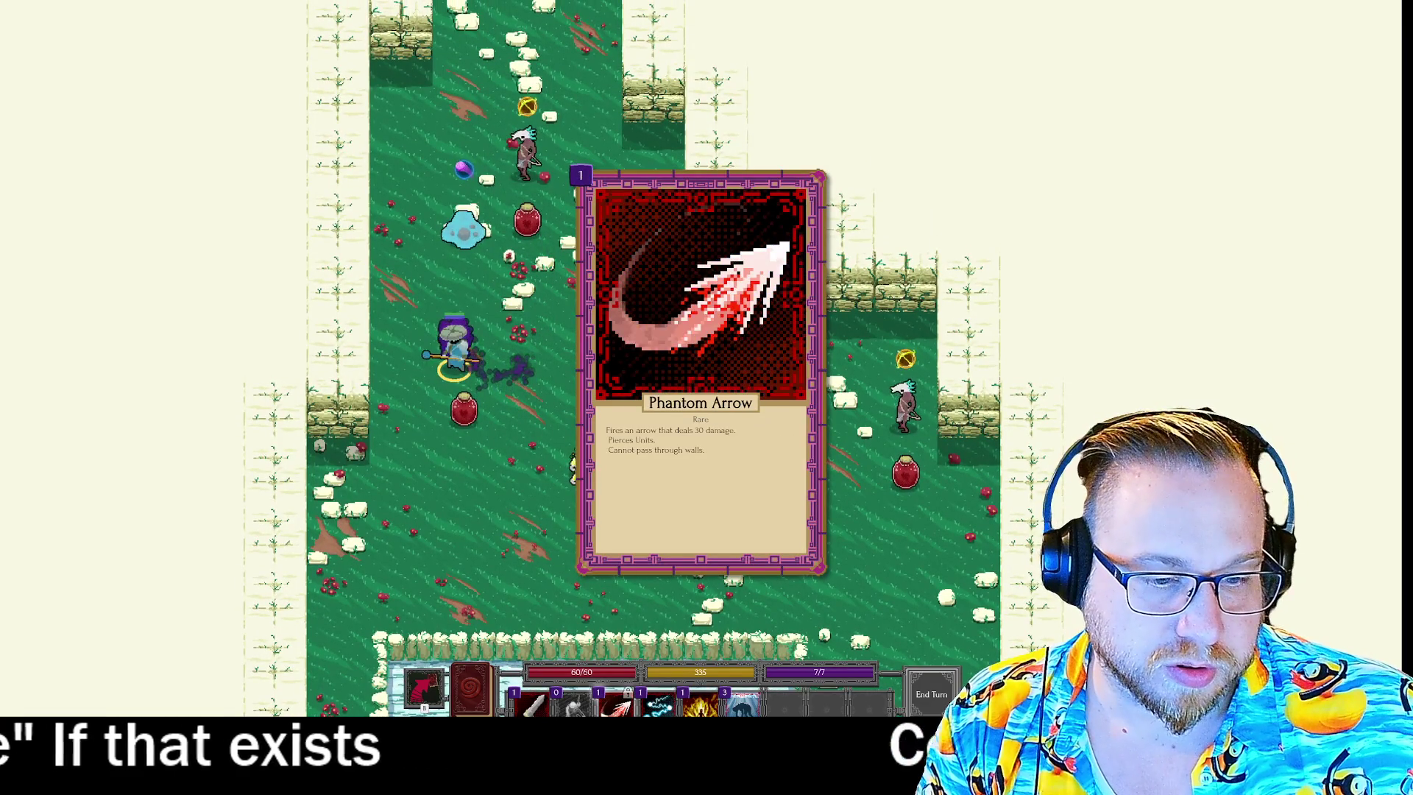
Fire Phantom Arrow upward, cast Rend and Connect on the dark blob, then Bolt the skull-marked enemy.
left_click(616, 703)
left_click(484, 108)
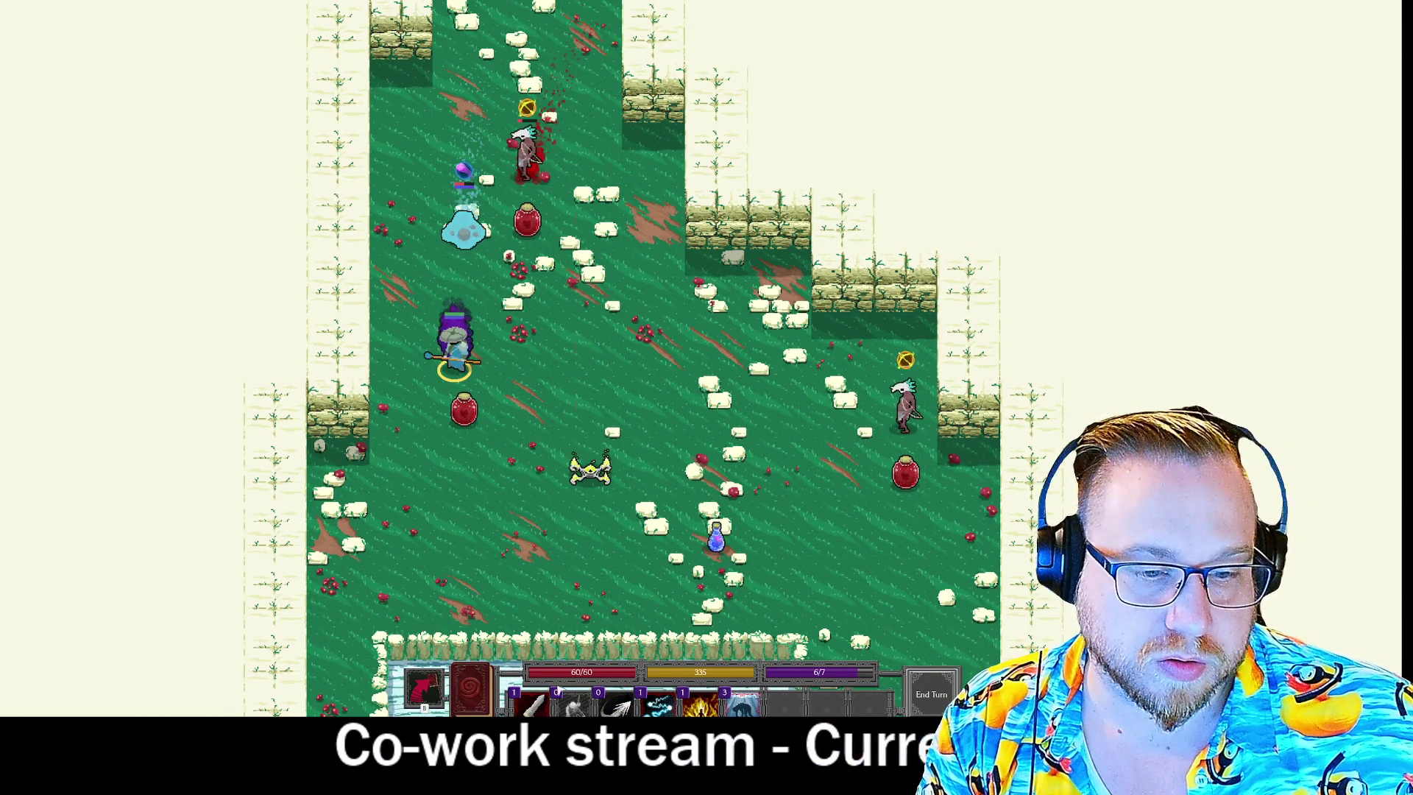
left_click(534, 703)
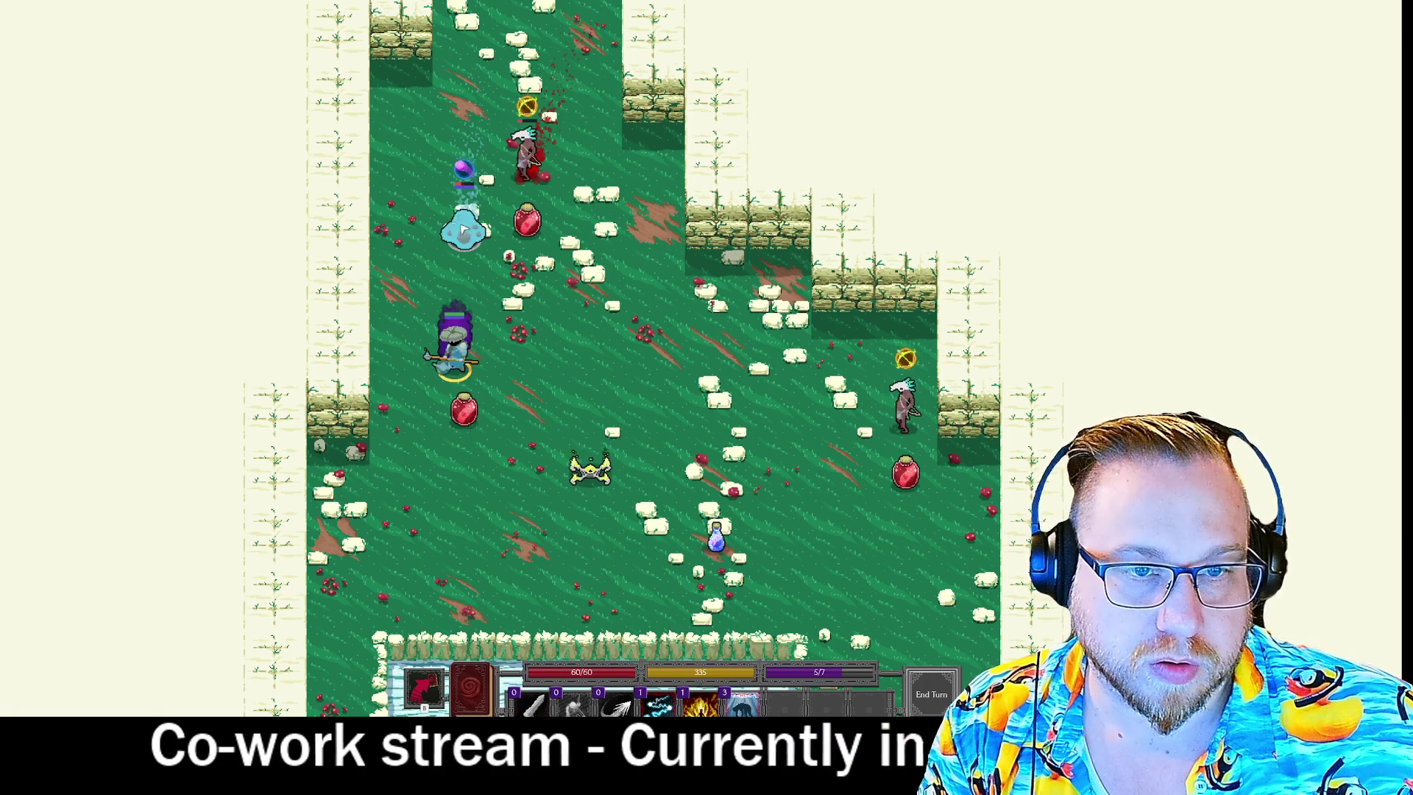
left_click(658, 703)
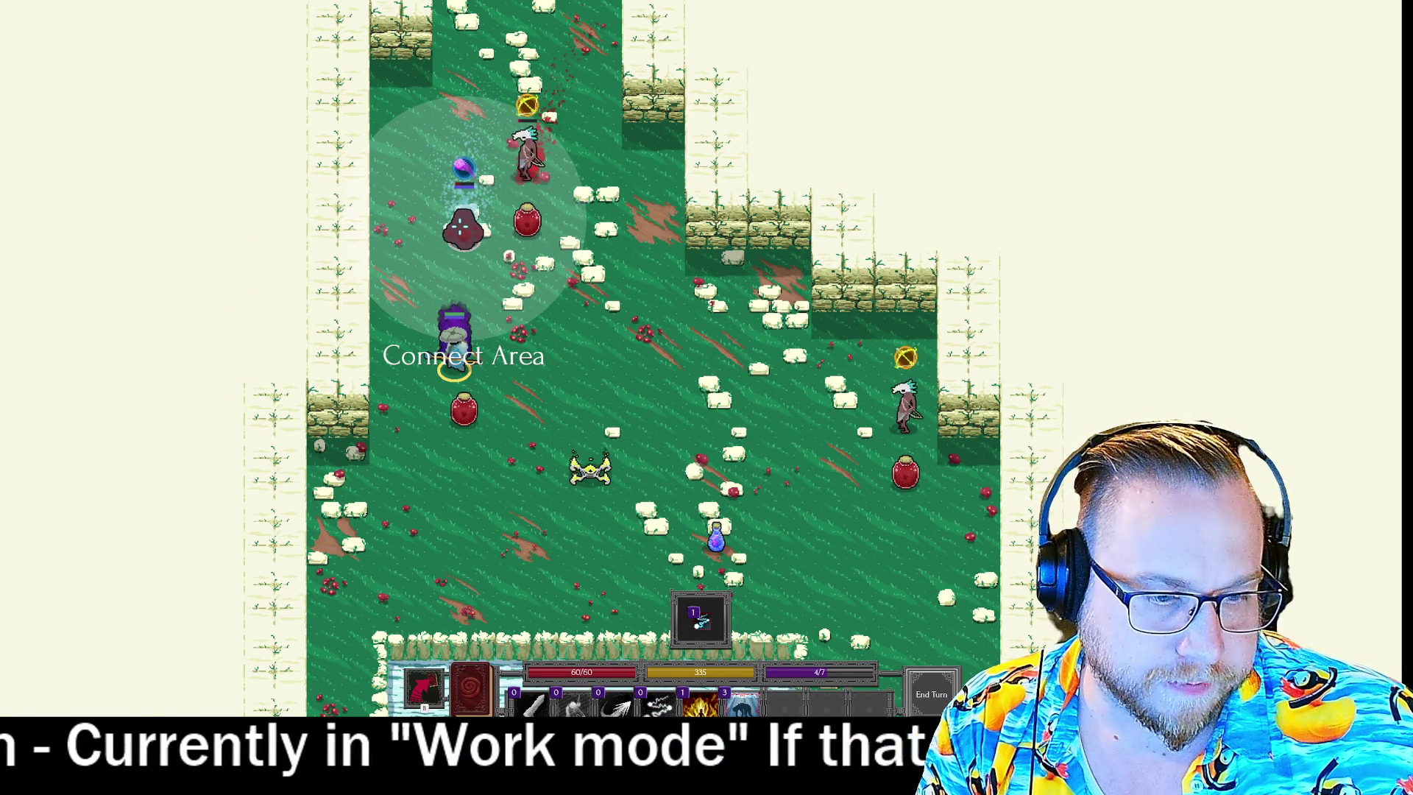
left_click(462, 228)
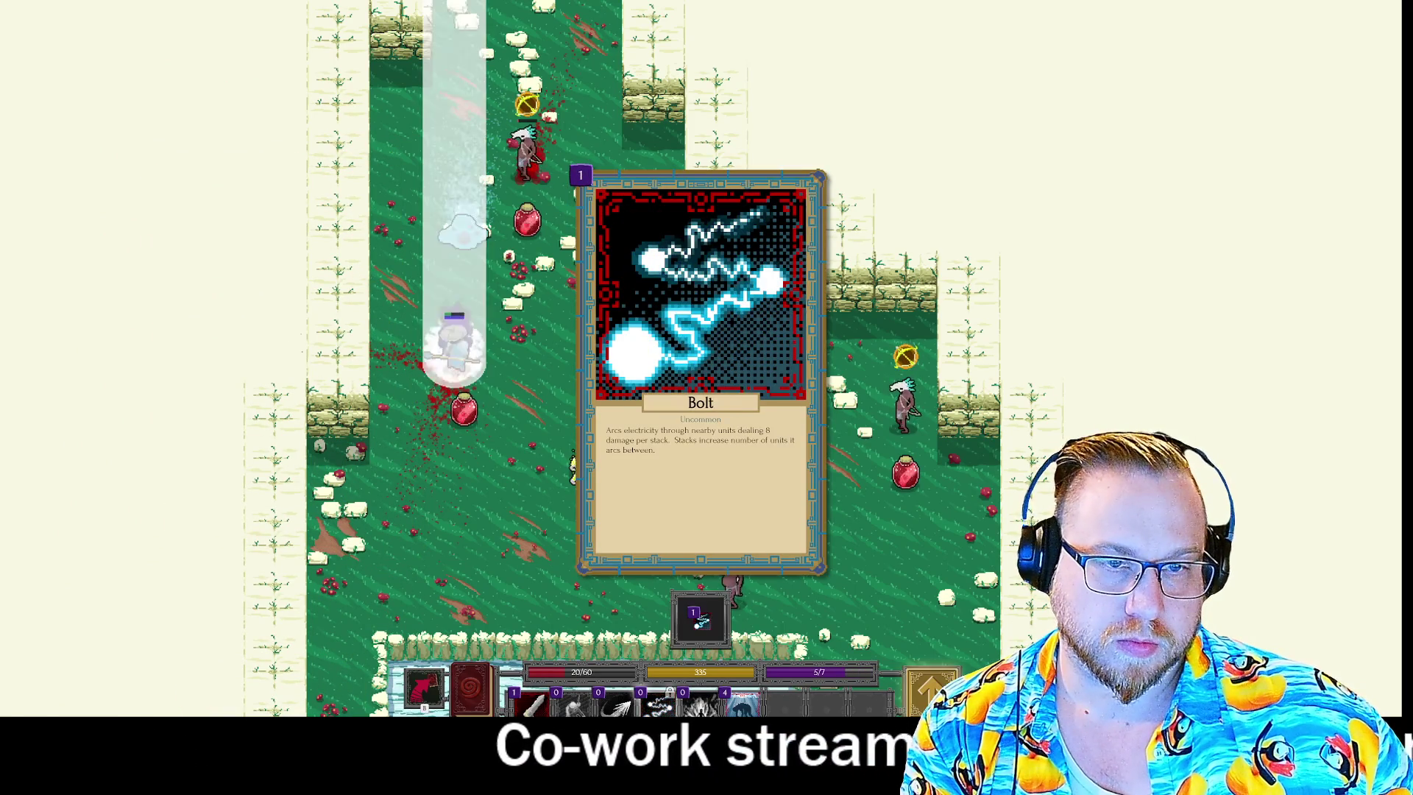
left_click(554, 165)
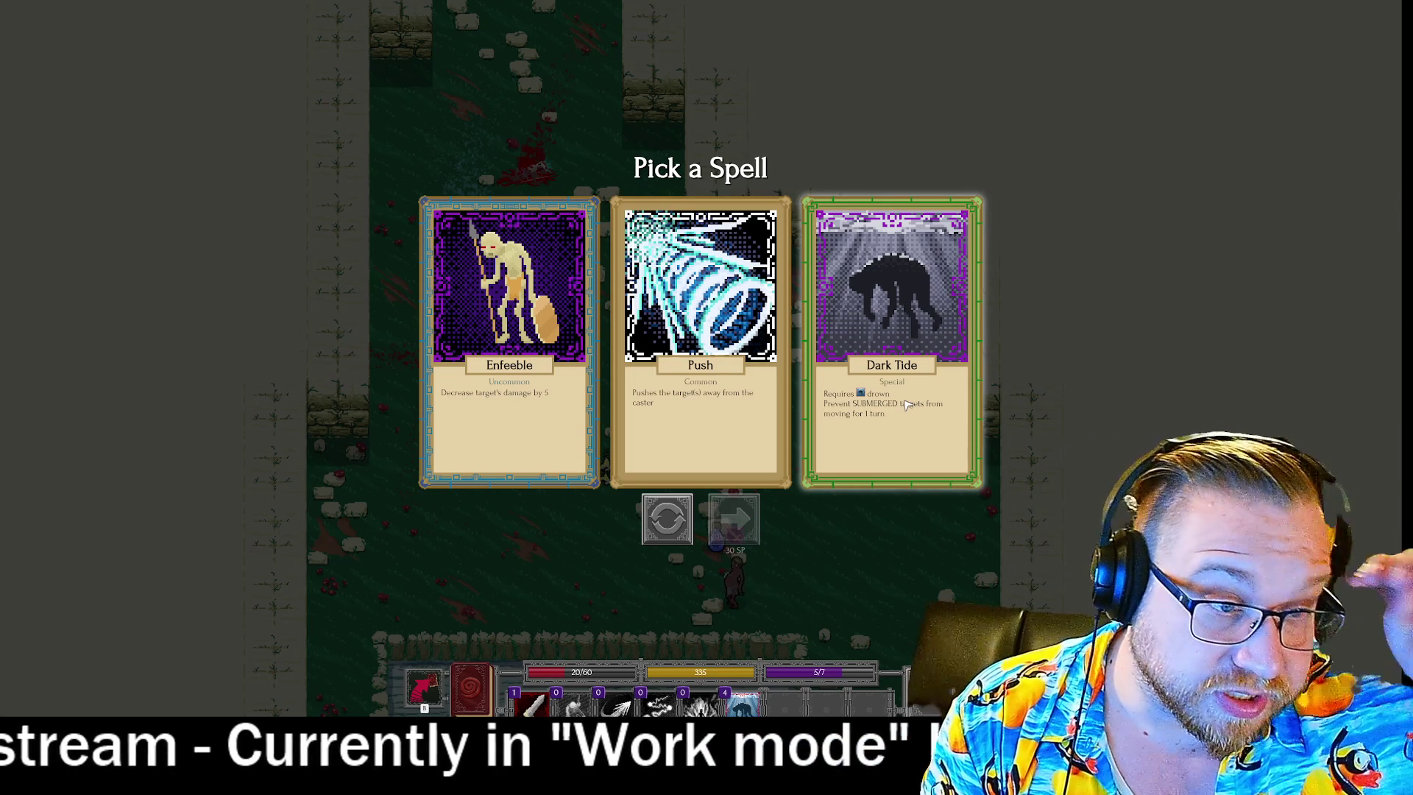
Reroll the spell offer twice, then add Plus Radius to the spell bar.
left_click(874, 338)
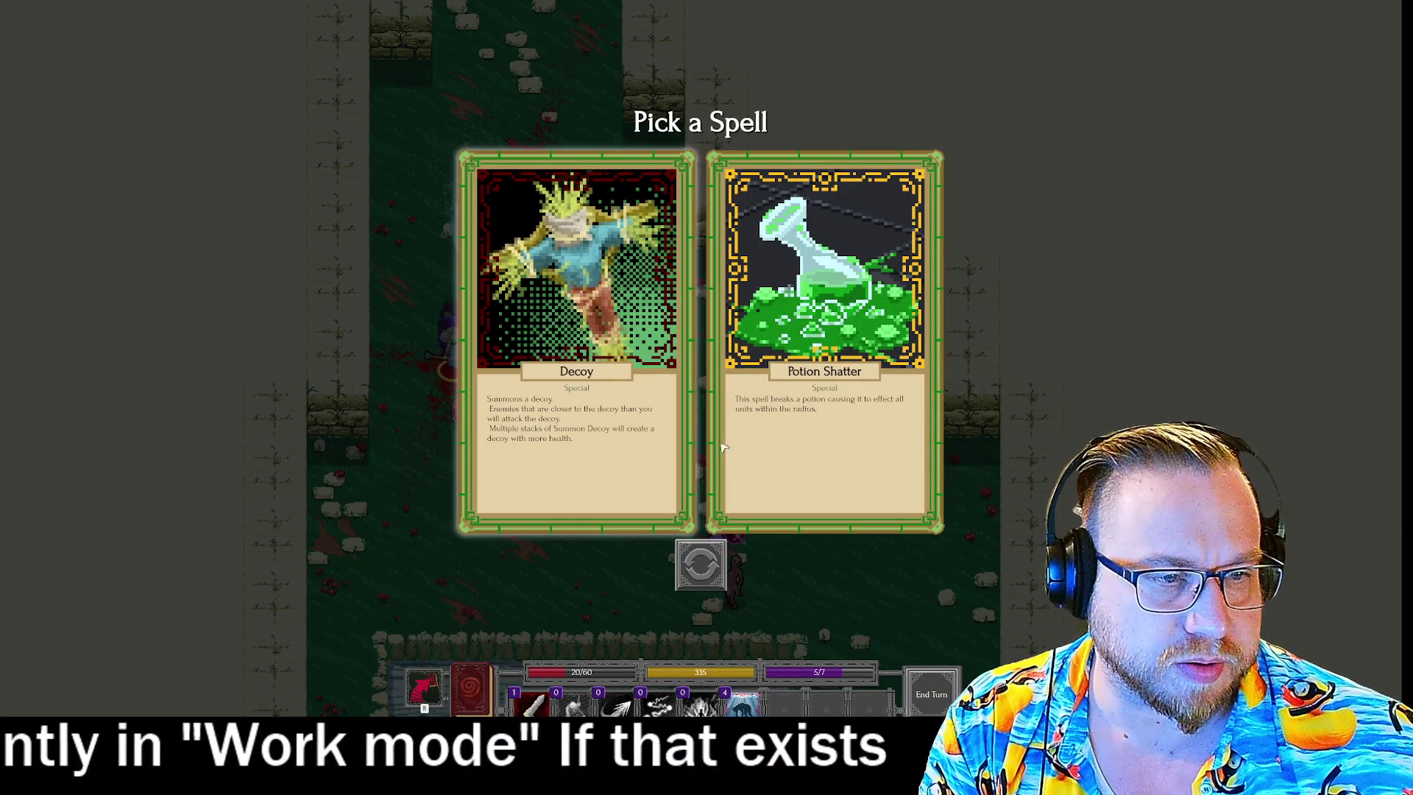
left_click(718, 323)
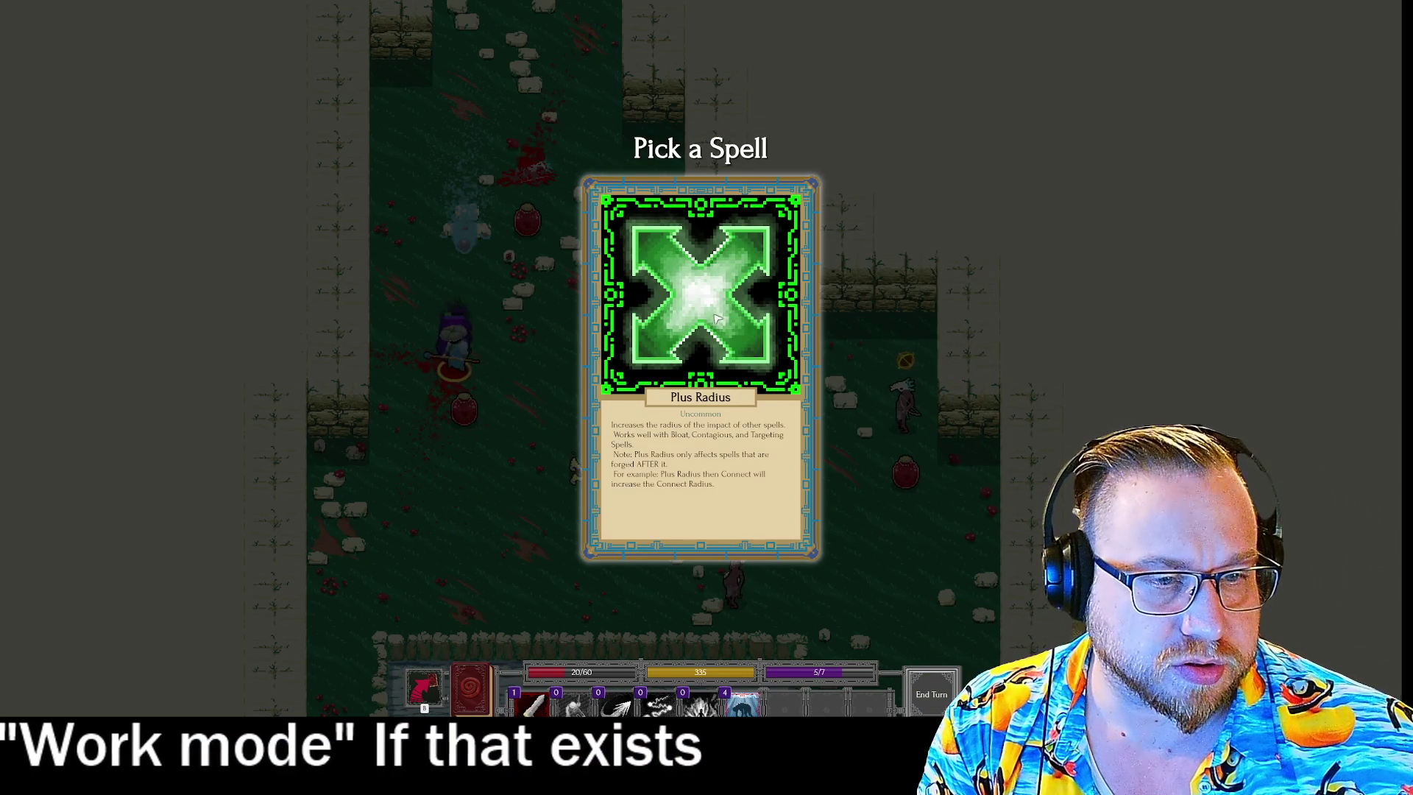
left_click(714, 318)
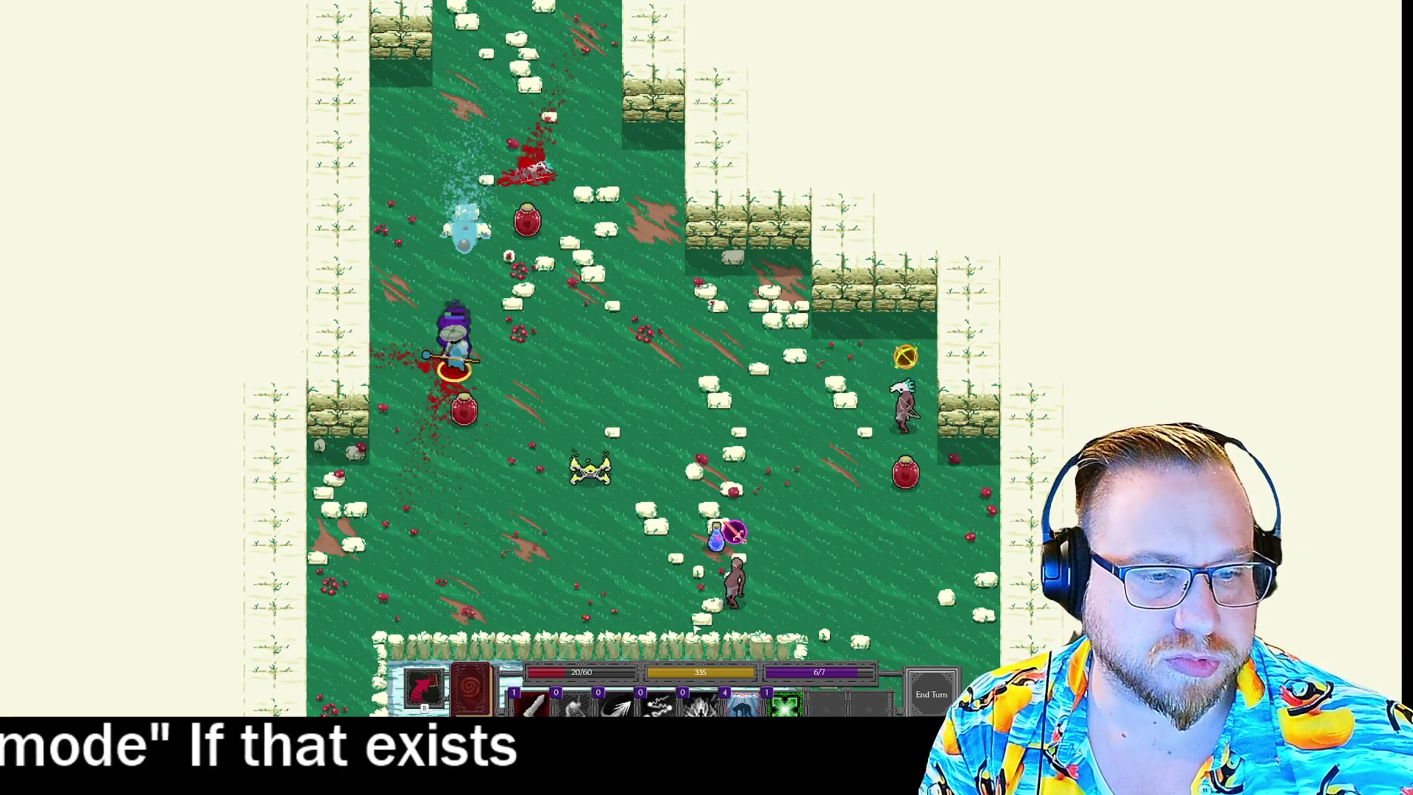
Move closer, cast Rend on the nearby enemy, and enter the purple portal to Level 4.
left_click(534, 705)
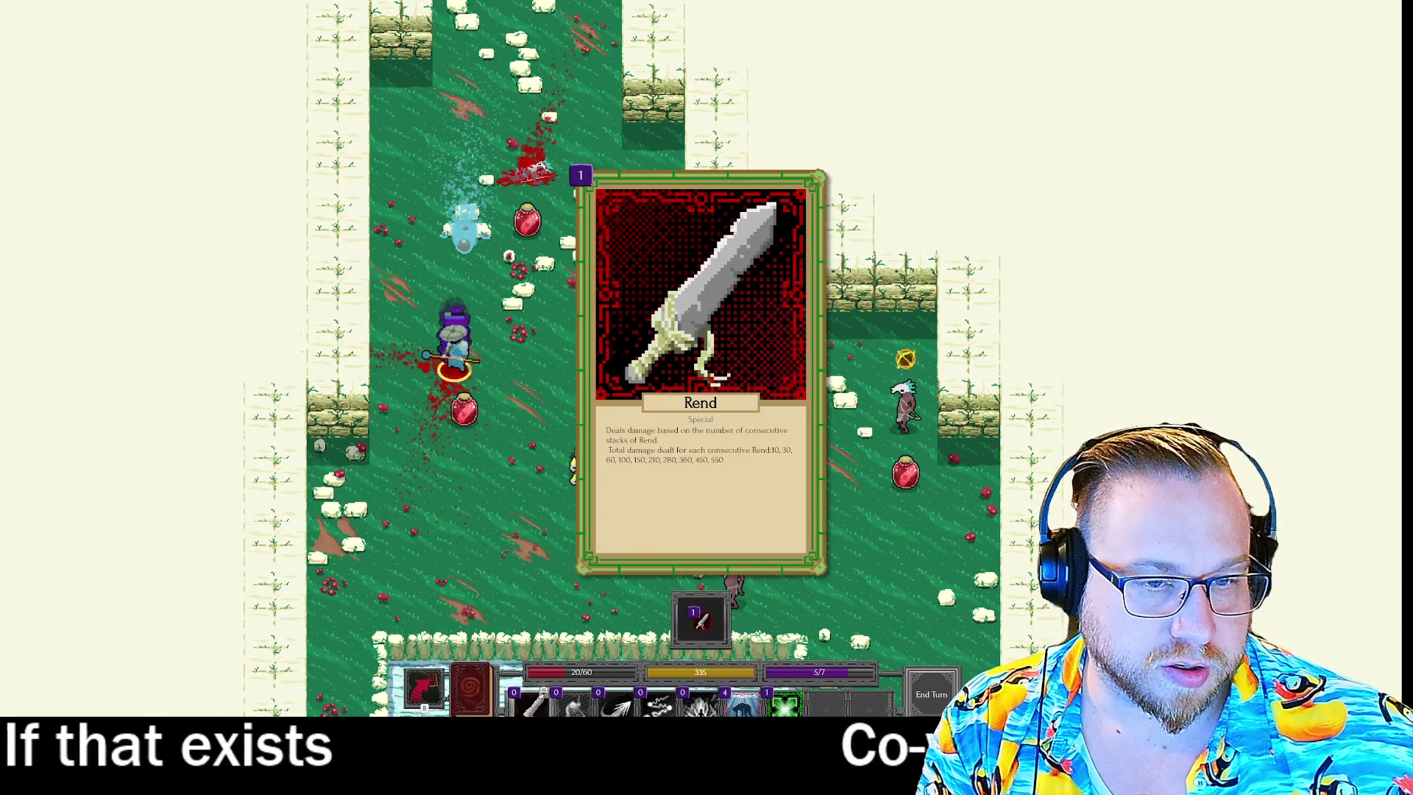
left_click(629, 422)
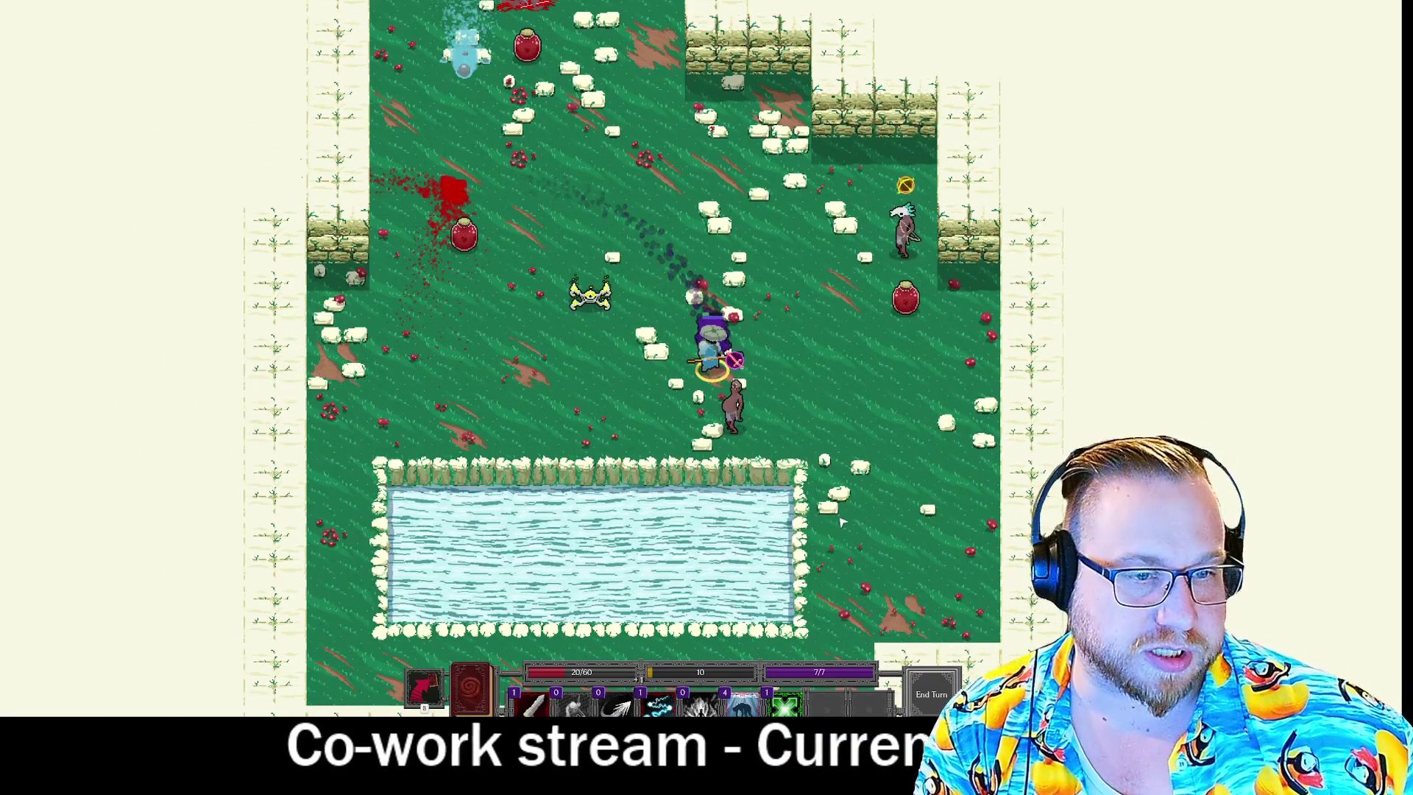
left_click(659, 704)
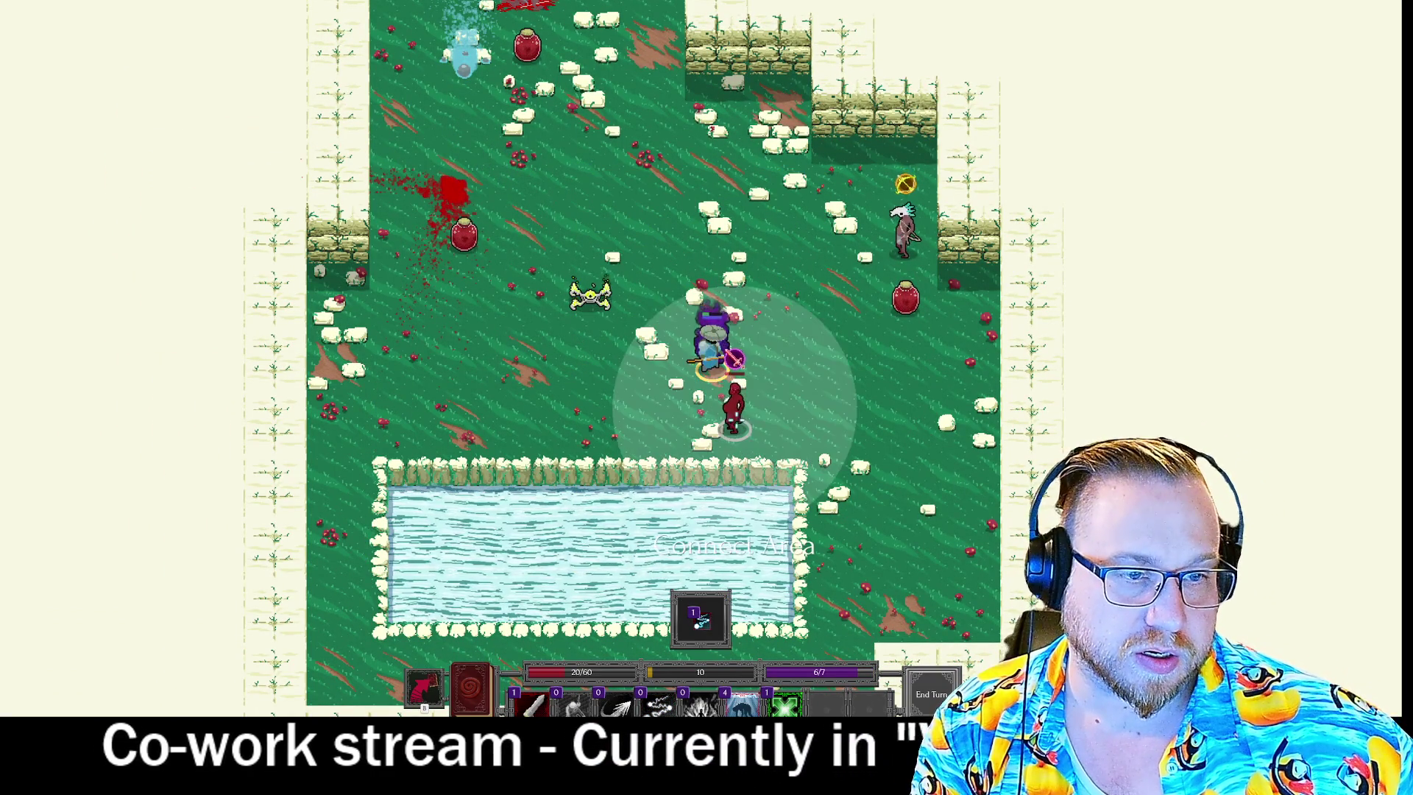
left_click(543, 695)
left_click(736, 412)
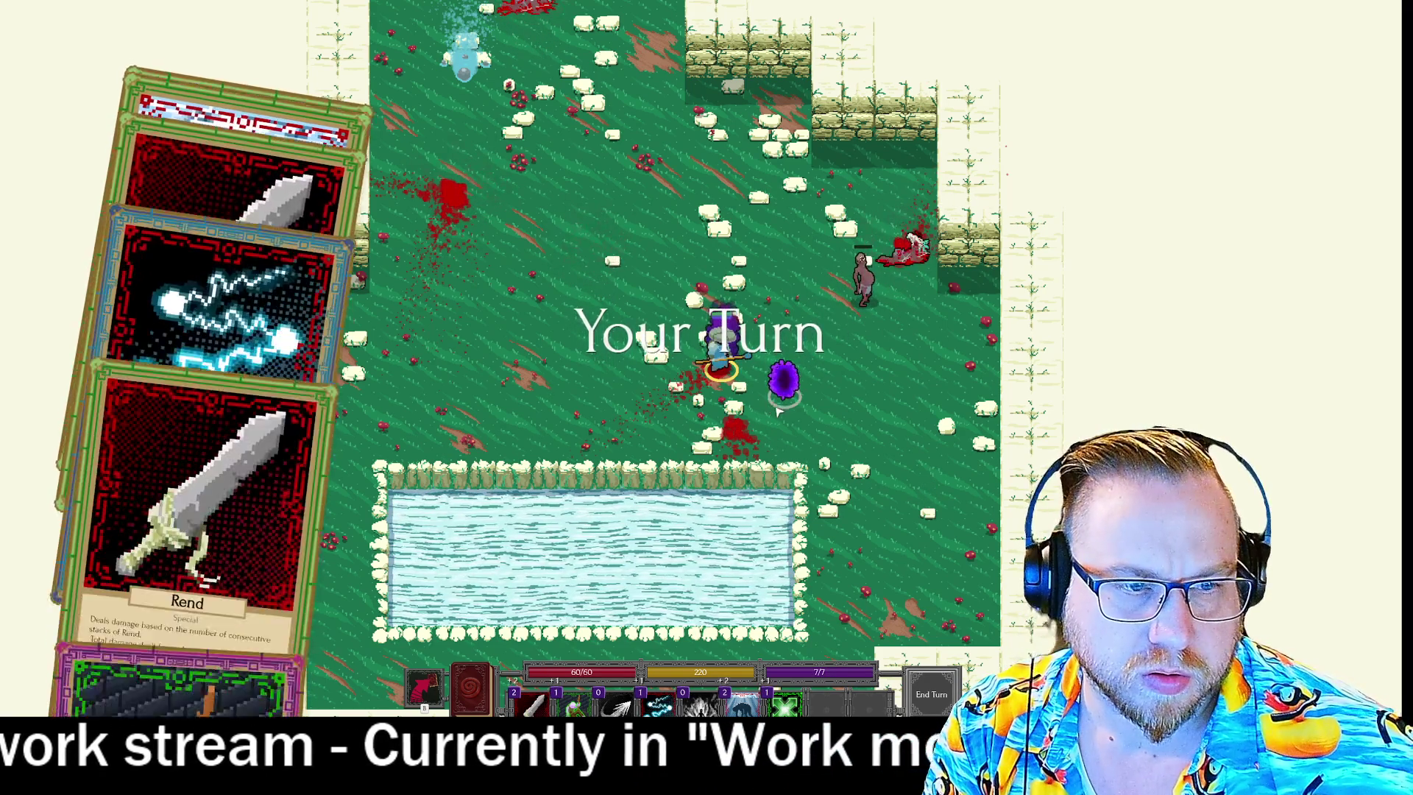
right_click(785, 398)
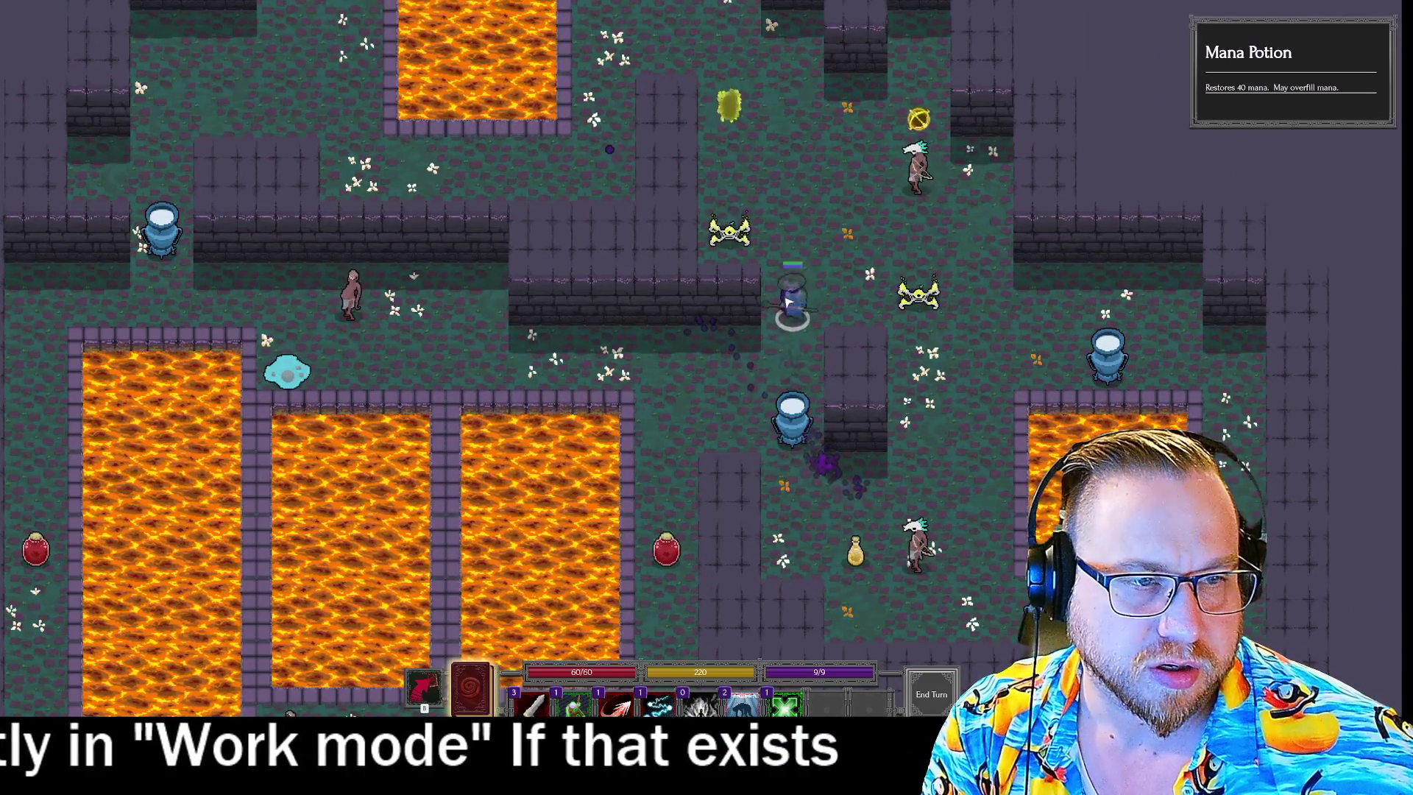
Move toward the mana potion, cast Bolt on the lava-side enemy, and glance at the skill points book.
right_click(798, 302)
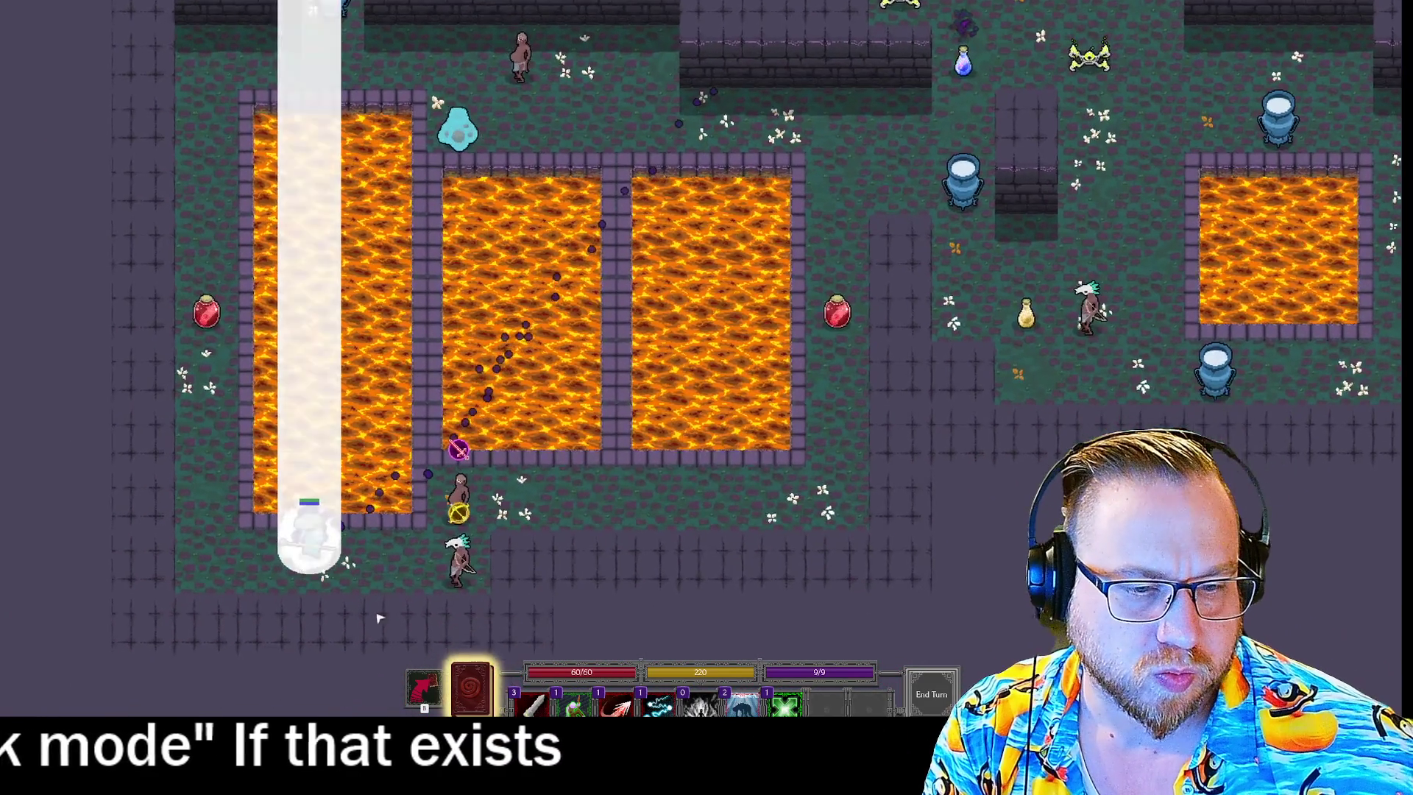
mouse_move(543, 695)
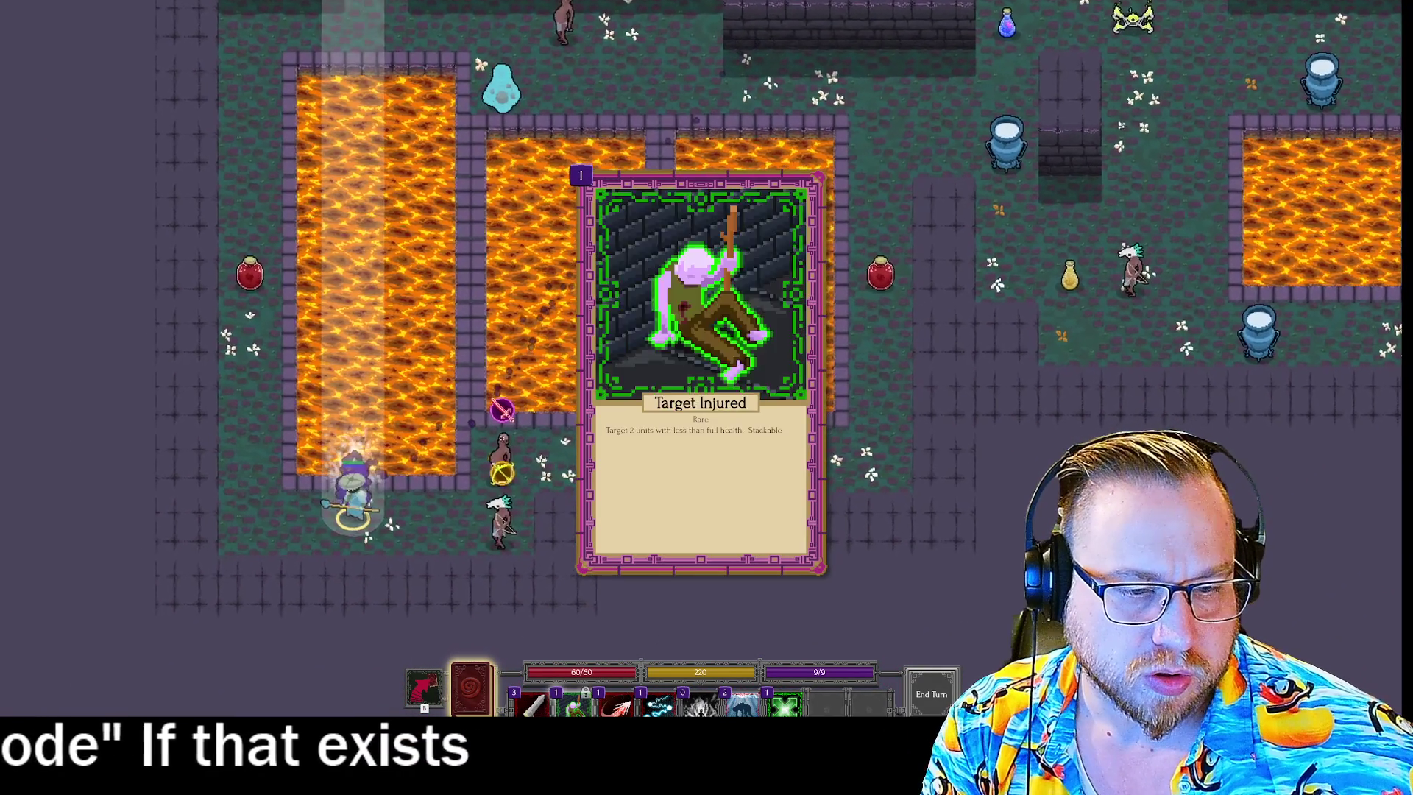
left_click(659, 703)
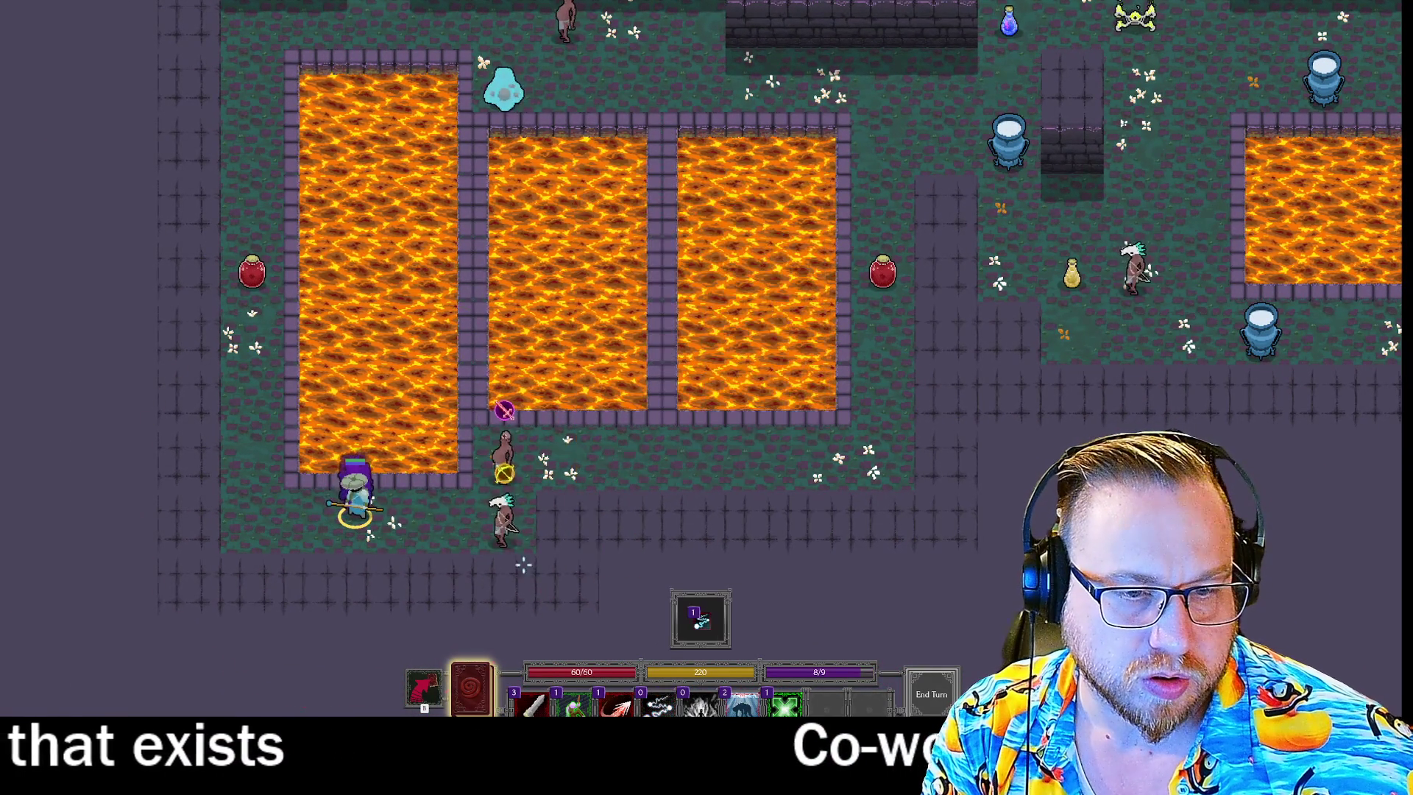
left_click(502, 519)
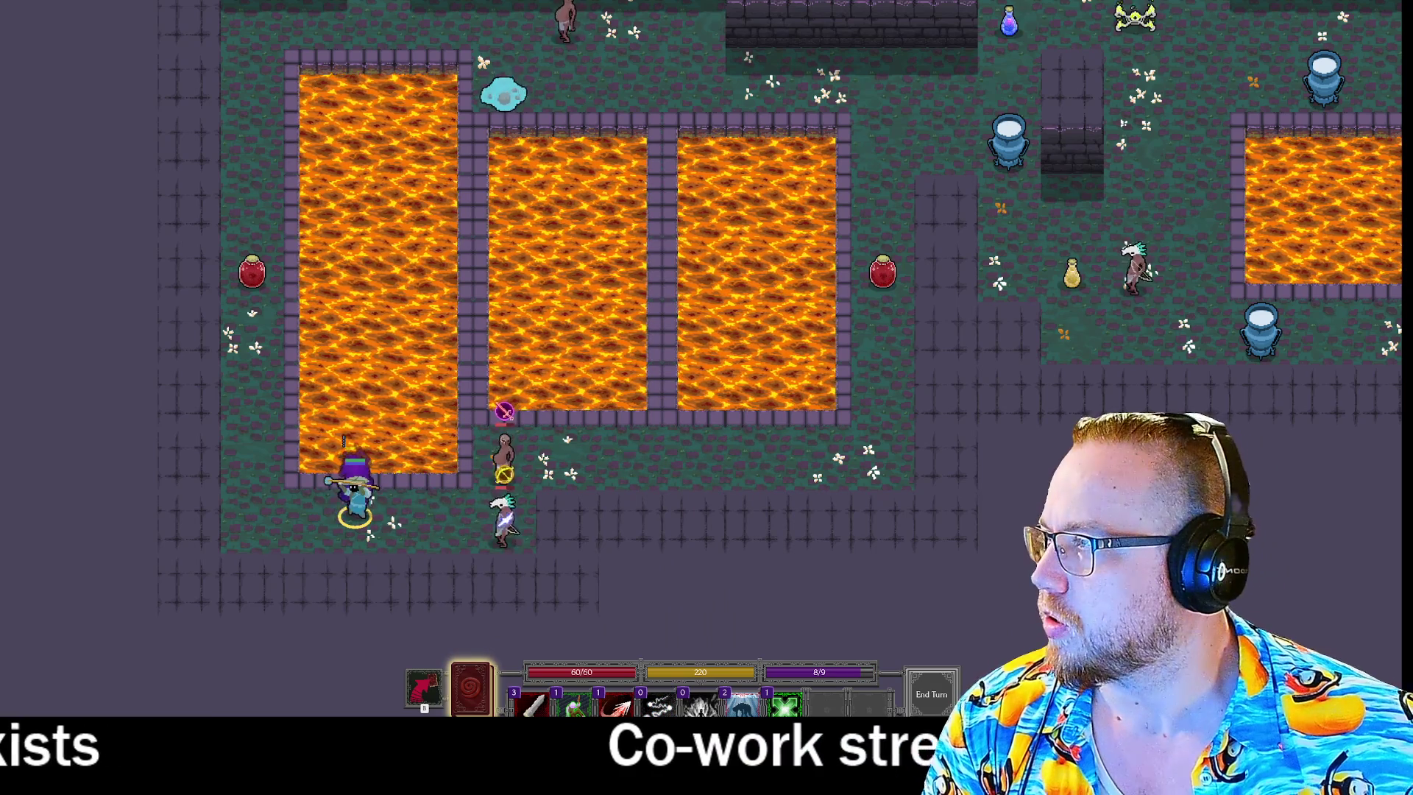
key("b")
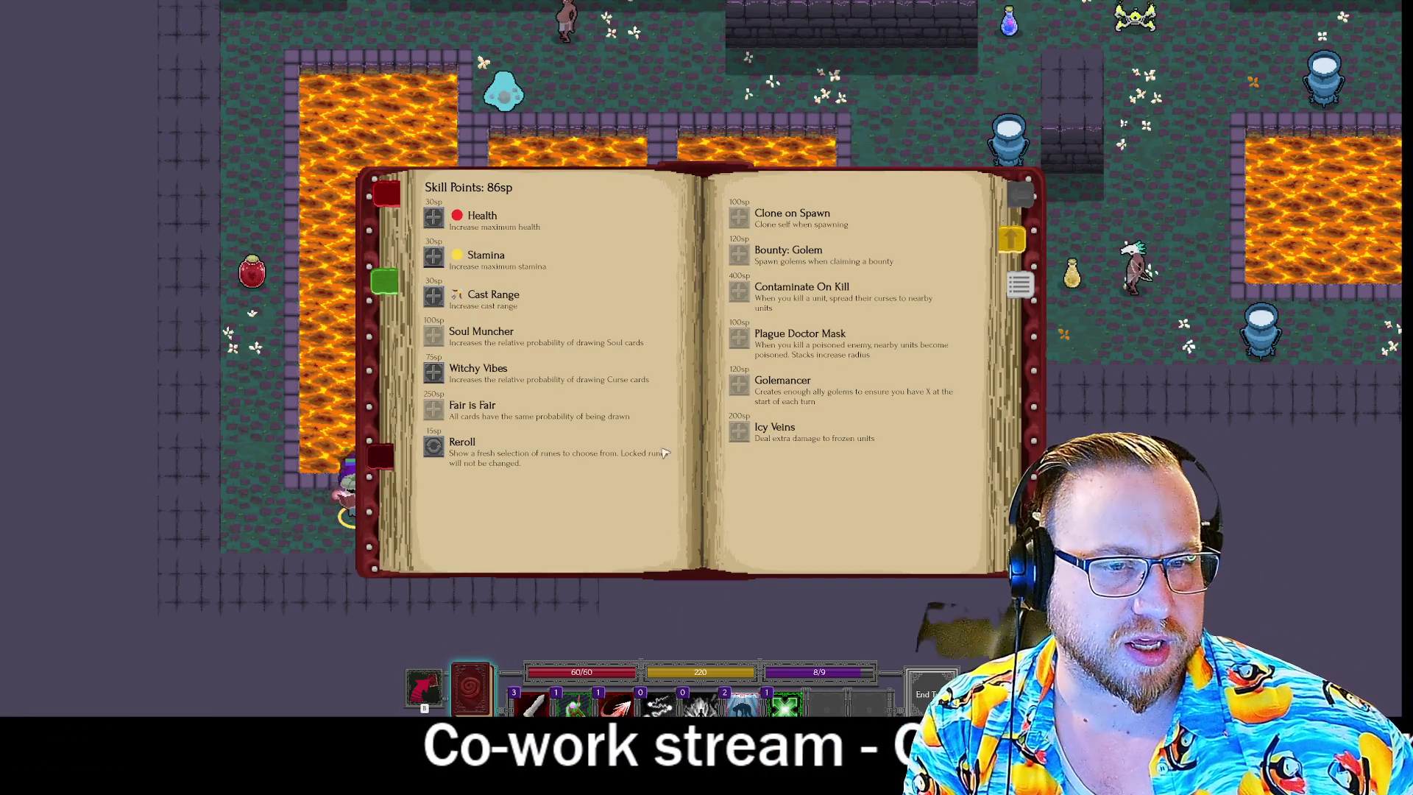
mouse_move(446, 300)
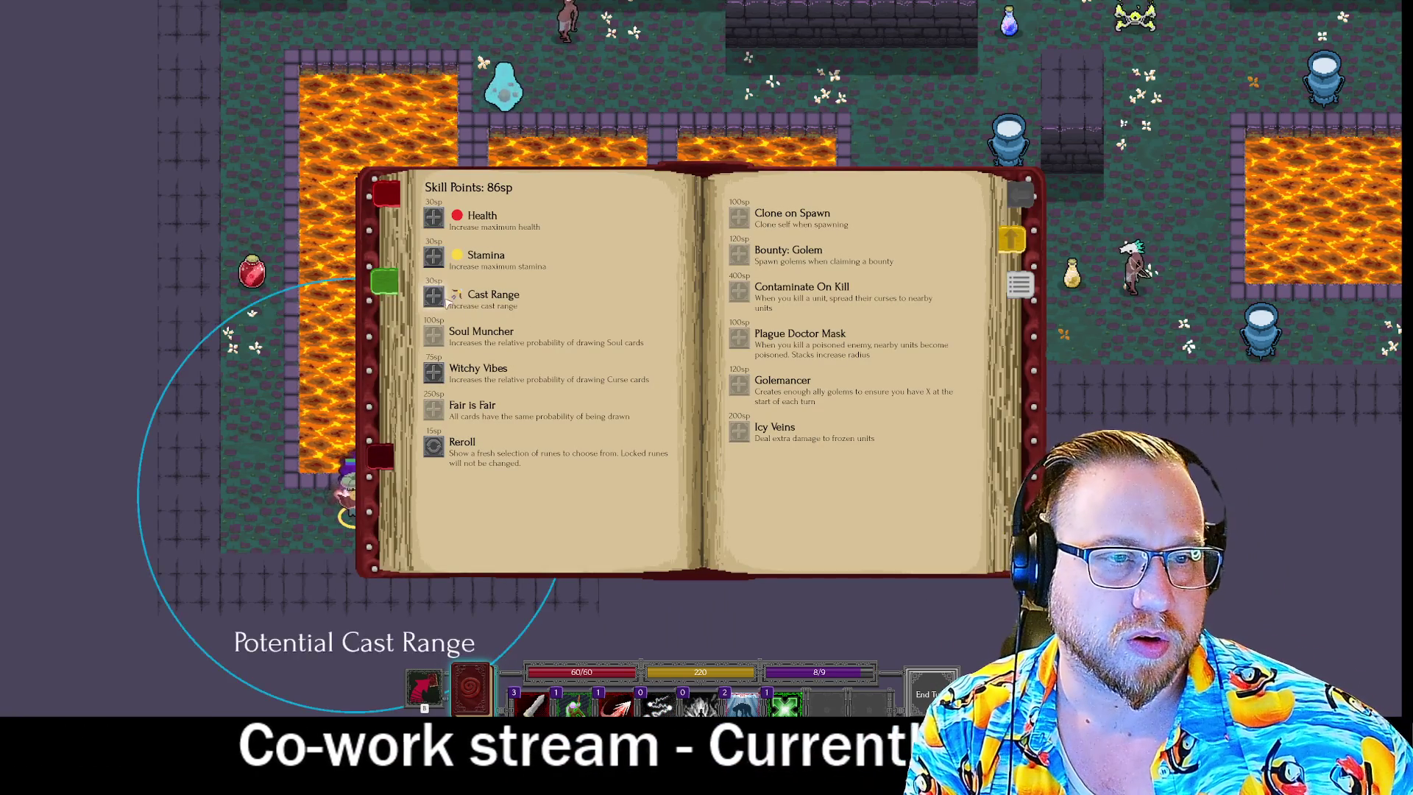
key("b")
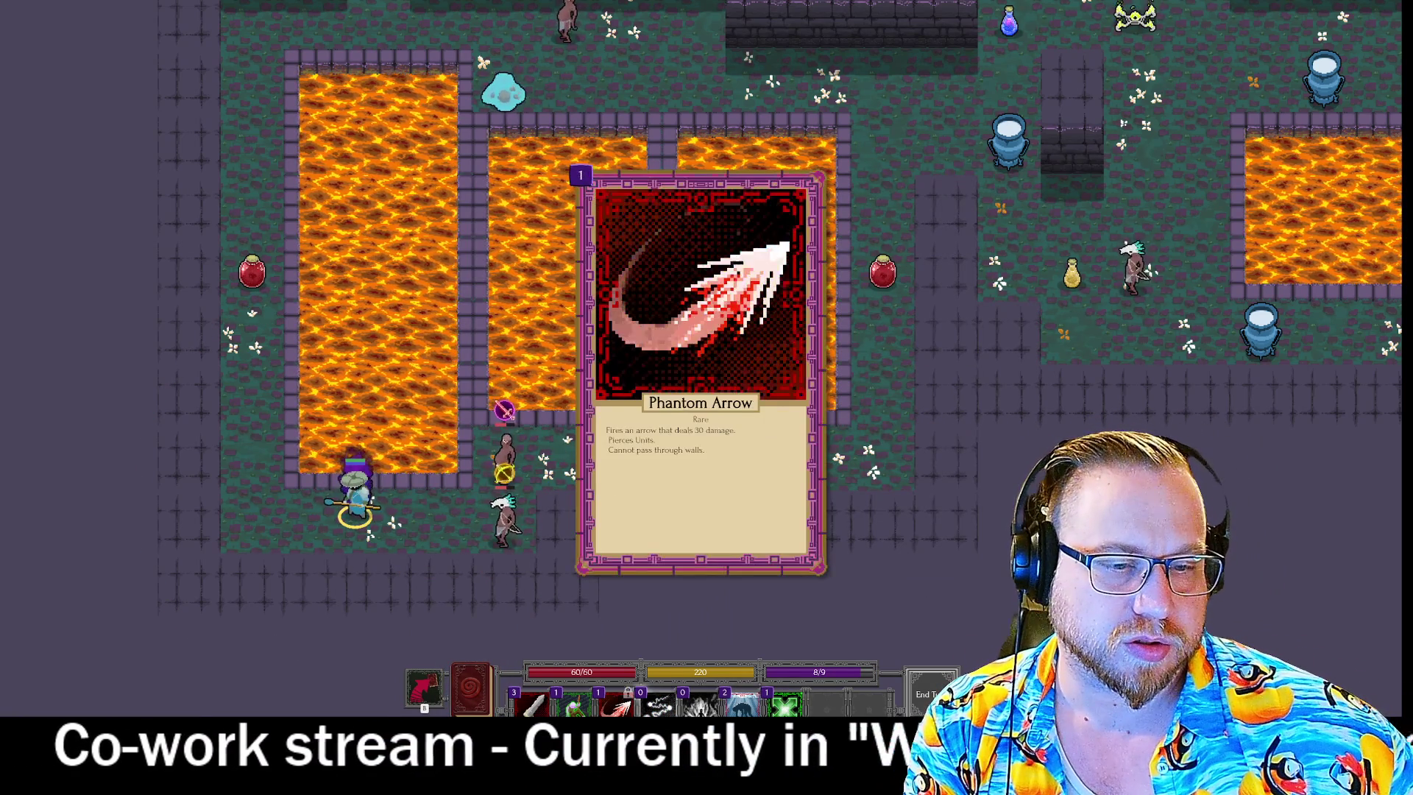
Try Phantom Arrow on a distant enemy, then Plus Radius with Drown, returning both to the hand.
left_click_drag(618, 702, 664, 553)
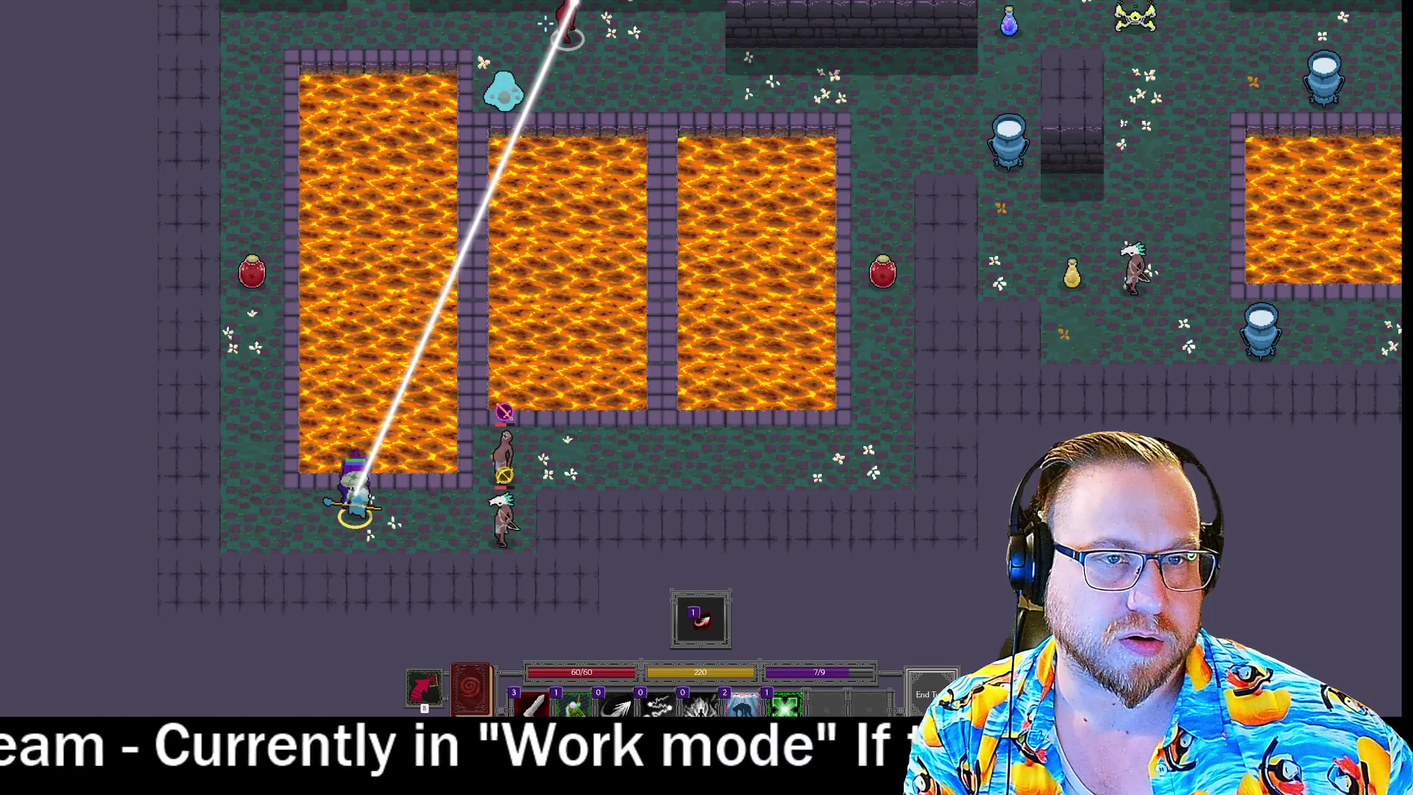
mouse_move(785, 704)
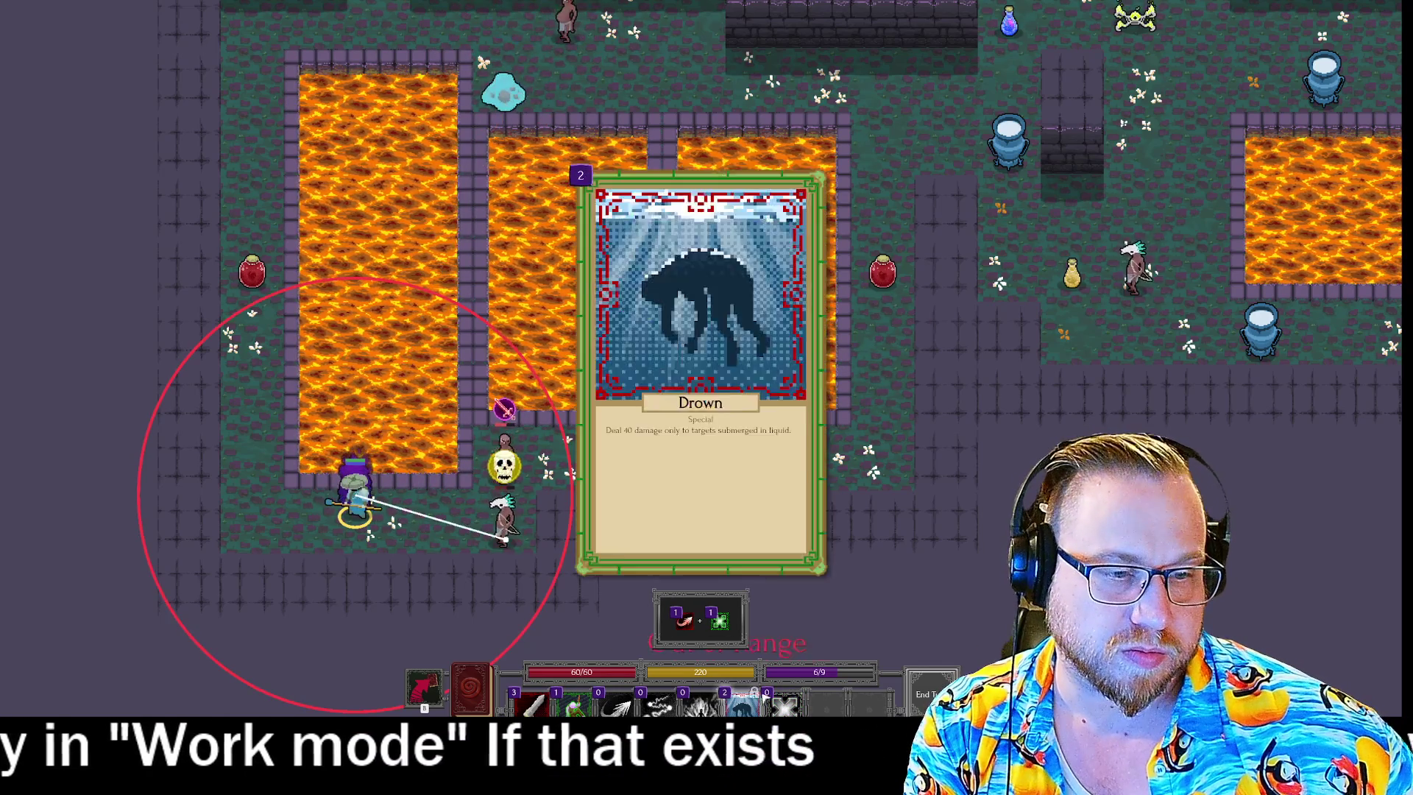
key("Escape")
left_click(786, 704)
left_click(743, 704)
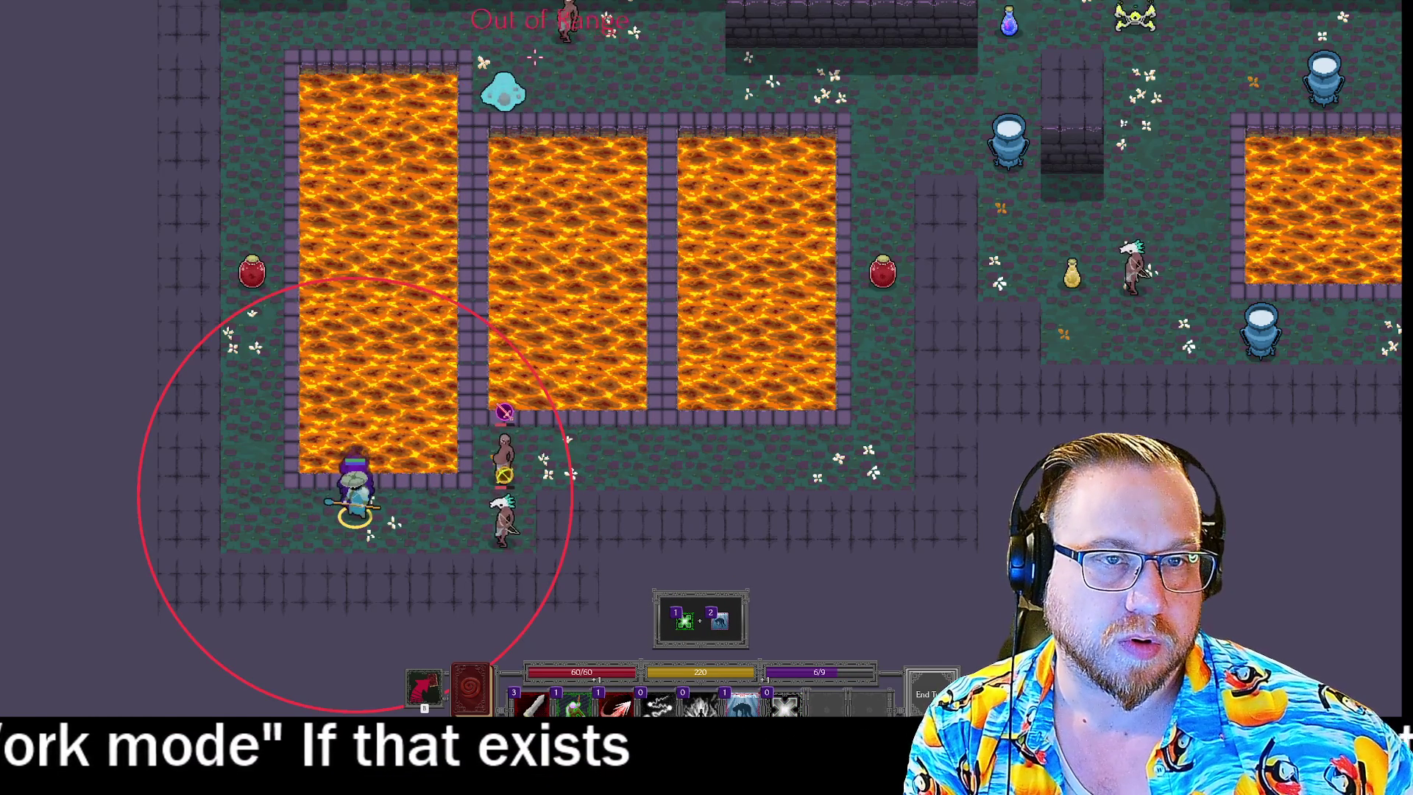
key("Escape")
key("Escape")
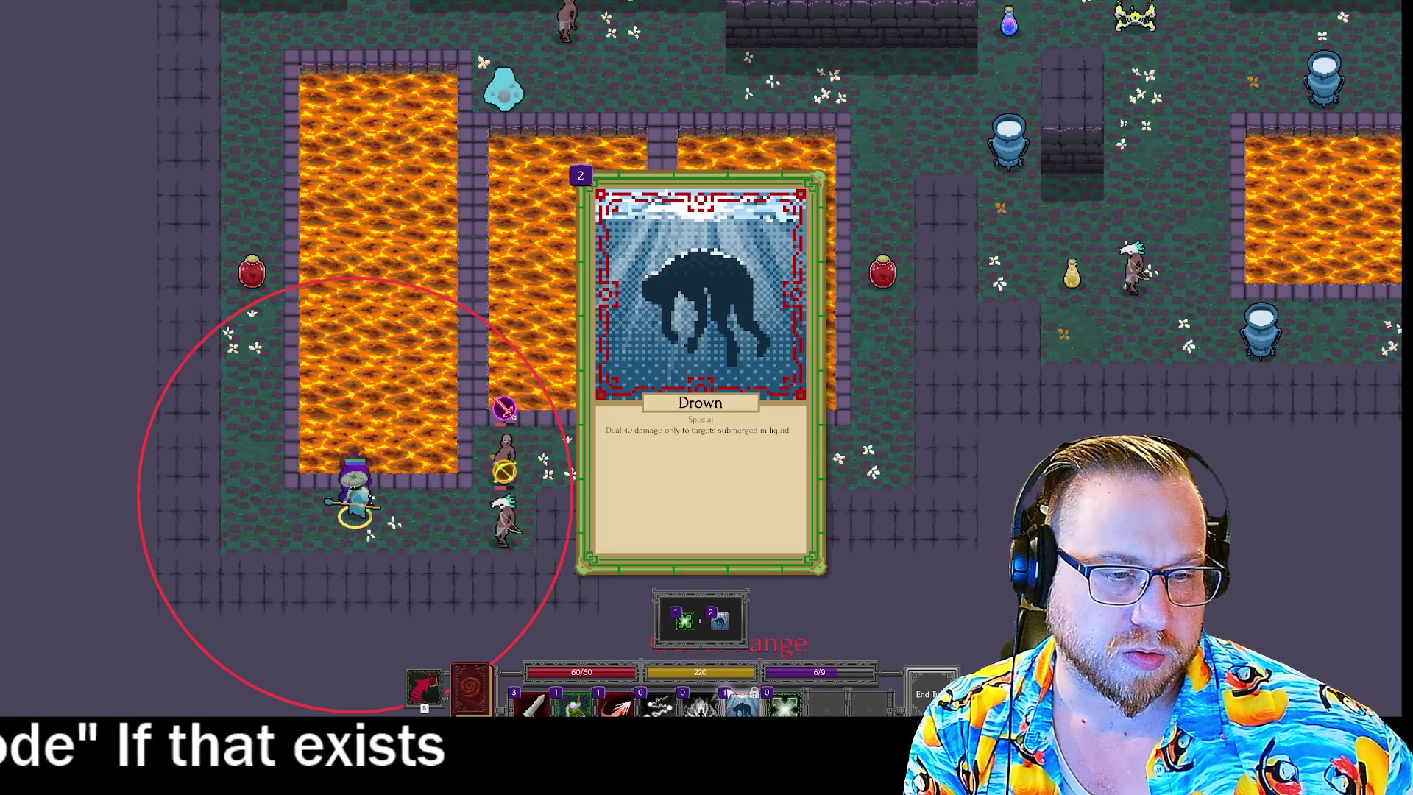
Try Plus Radius with Phantom Arrow and with Rend, then queue two Rend cards on the nearby enemy.
left_click(785, 704)
left_click(619, 704)
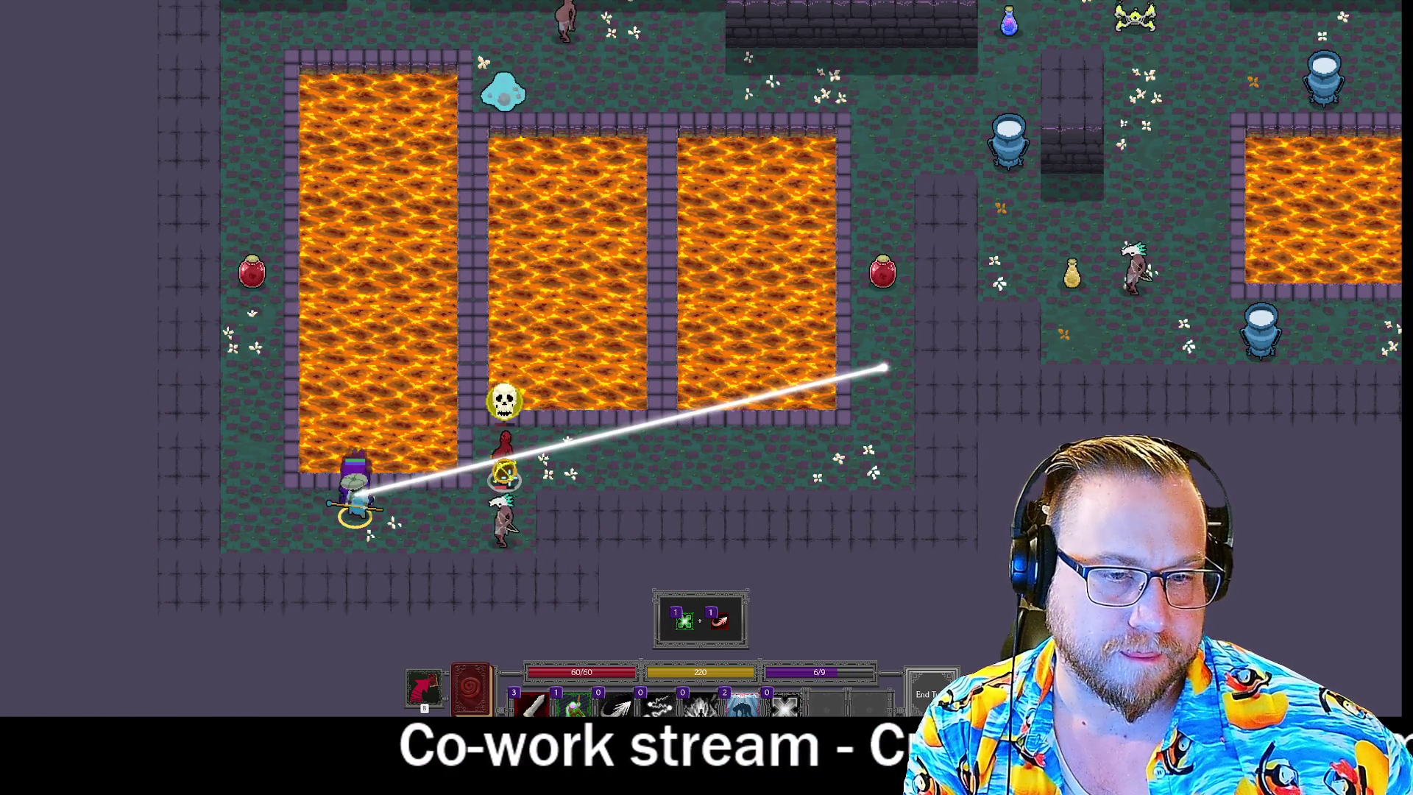
key("Escape")
key("Escape")
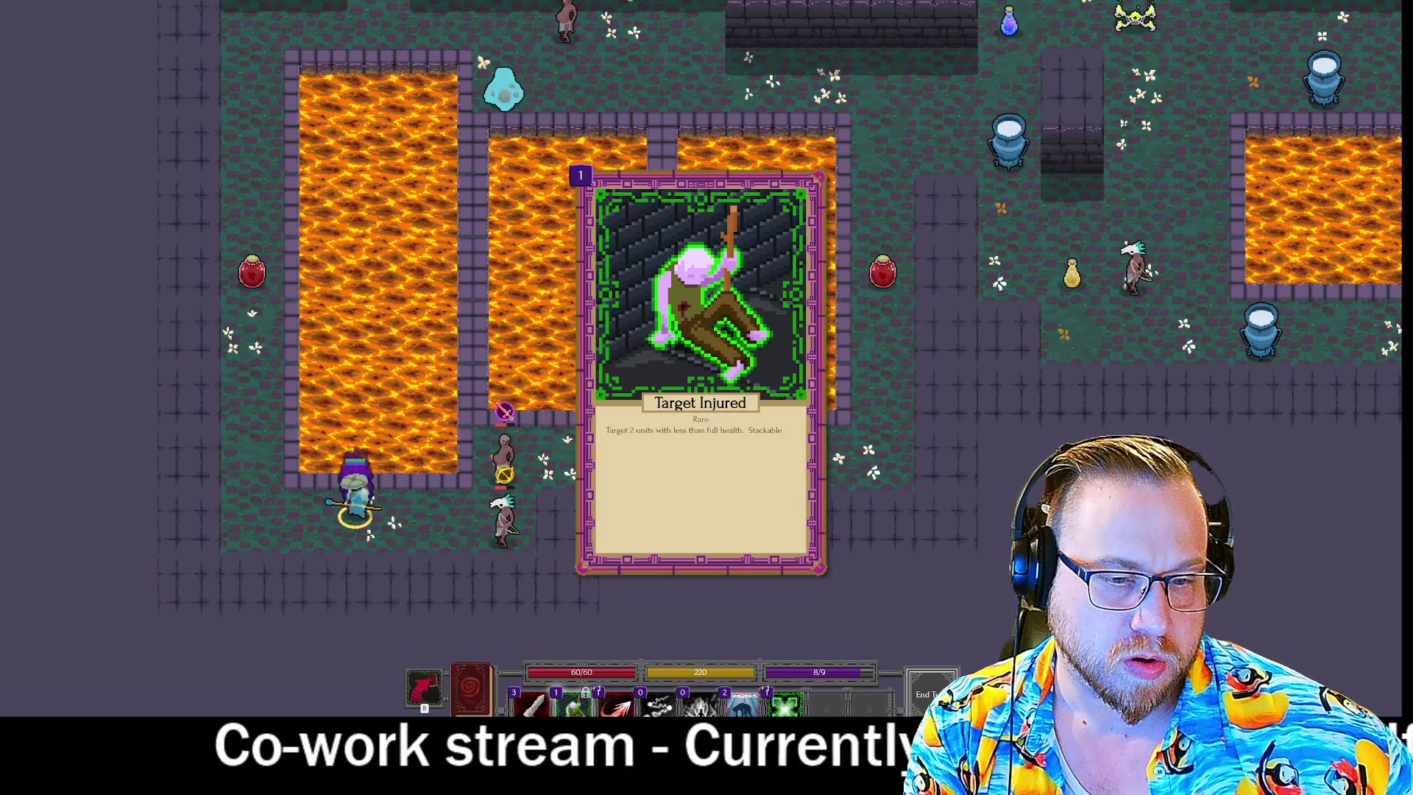
left_click(785, 704)
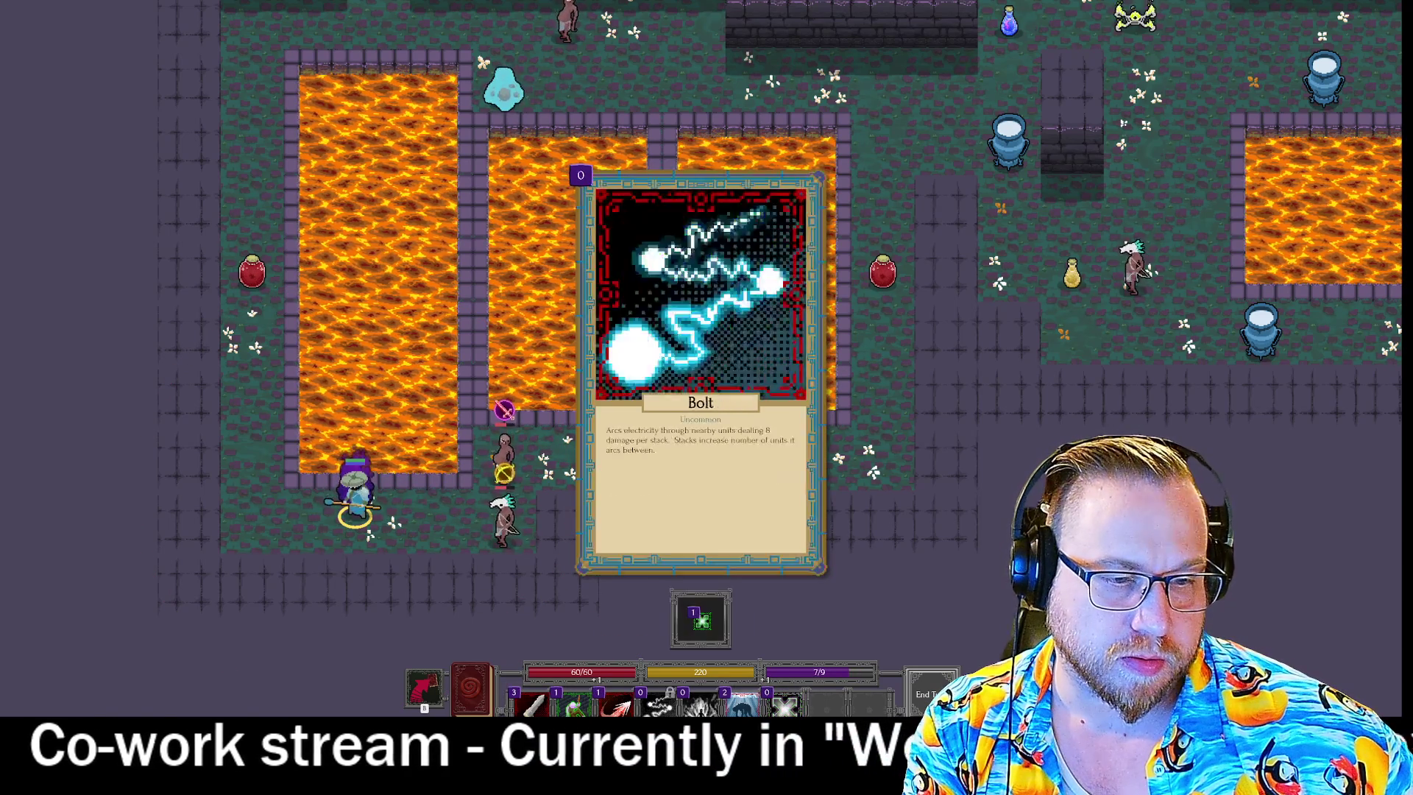
left_click(529, 704)
left_click(529, 704)
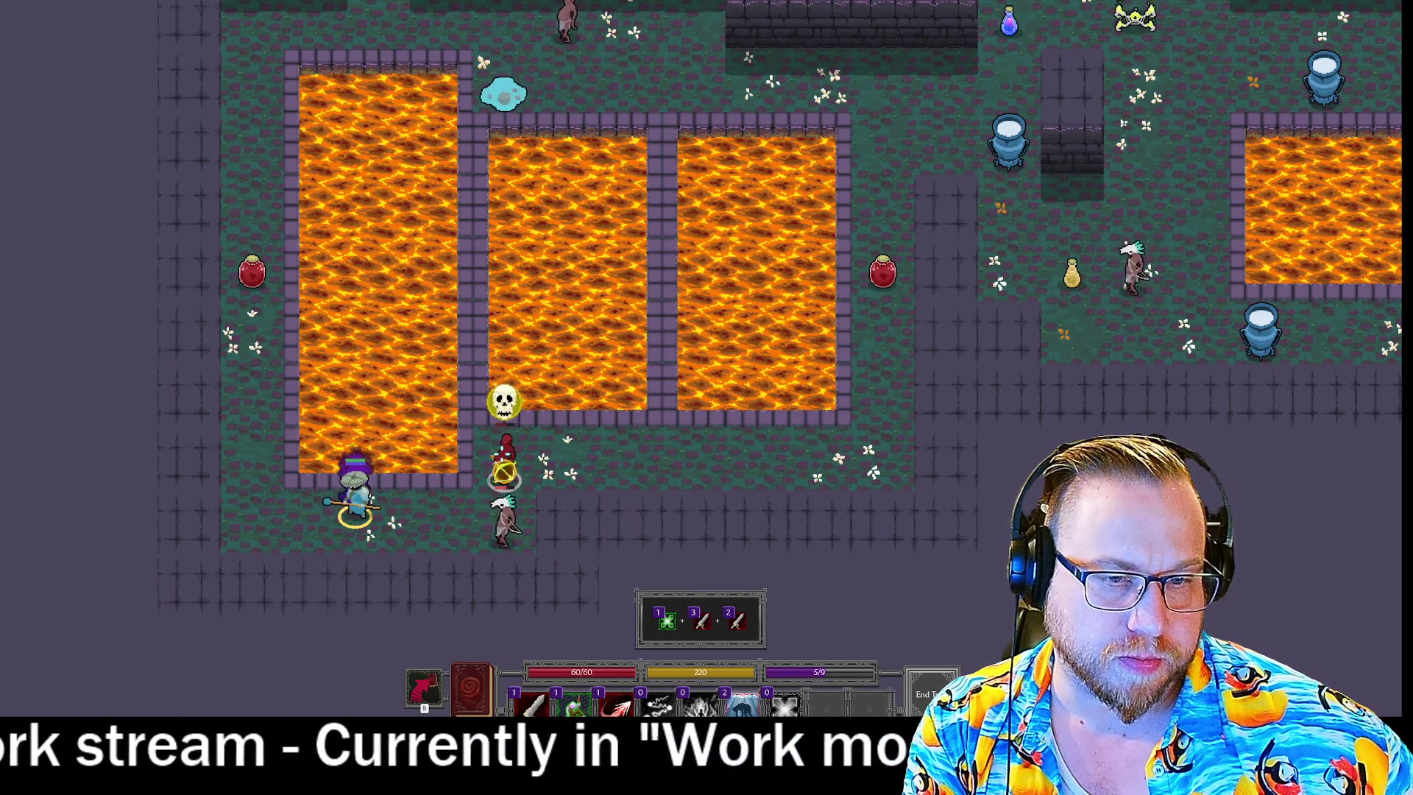
key("Escape")
left_click(505, 521)
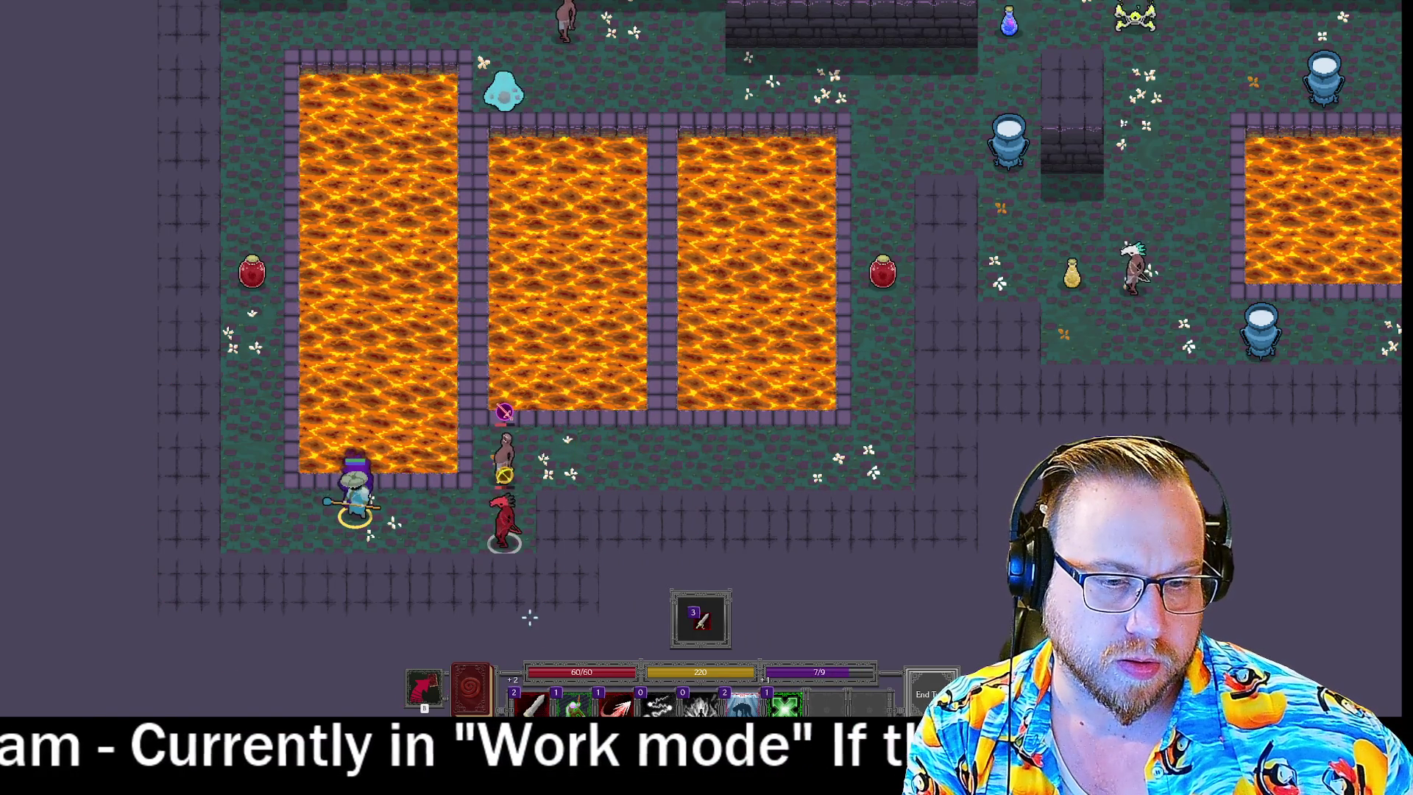
left_click(700, 617)
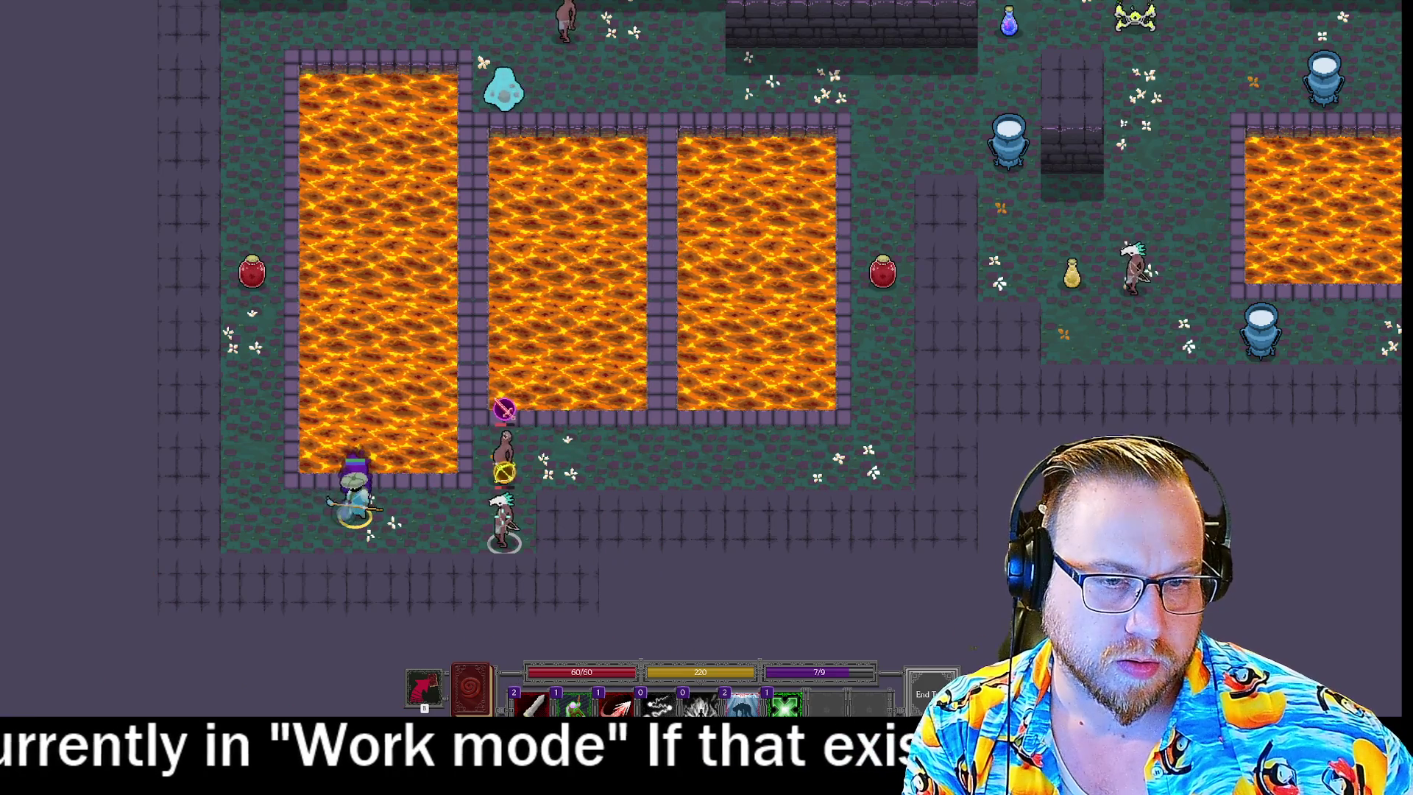
key("1")
key("1")
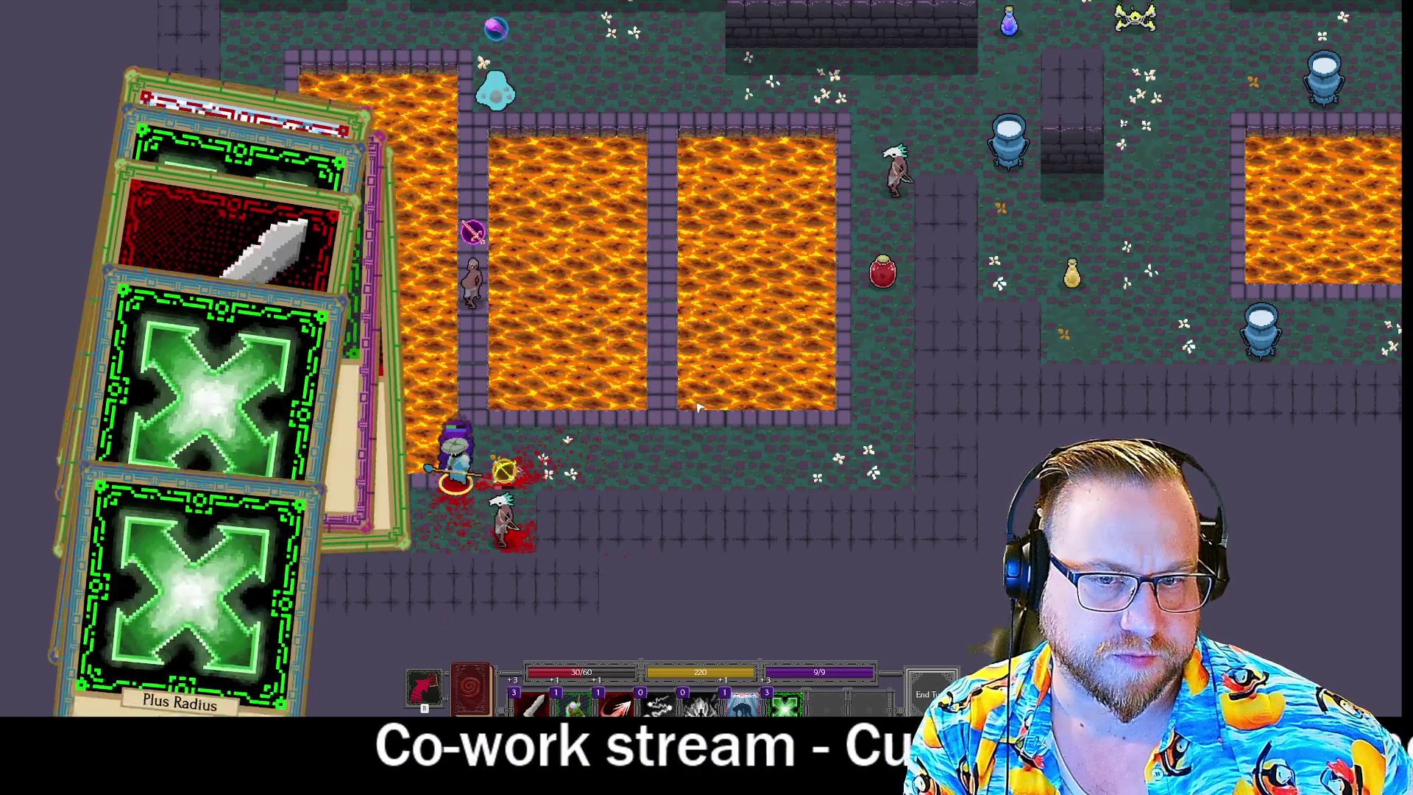
Pause, quit the run to the main menu, and exit Spellmasons to the desktop.
key("Escape")
left_click(703, 479)
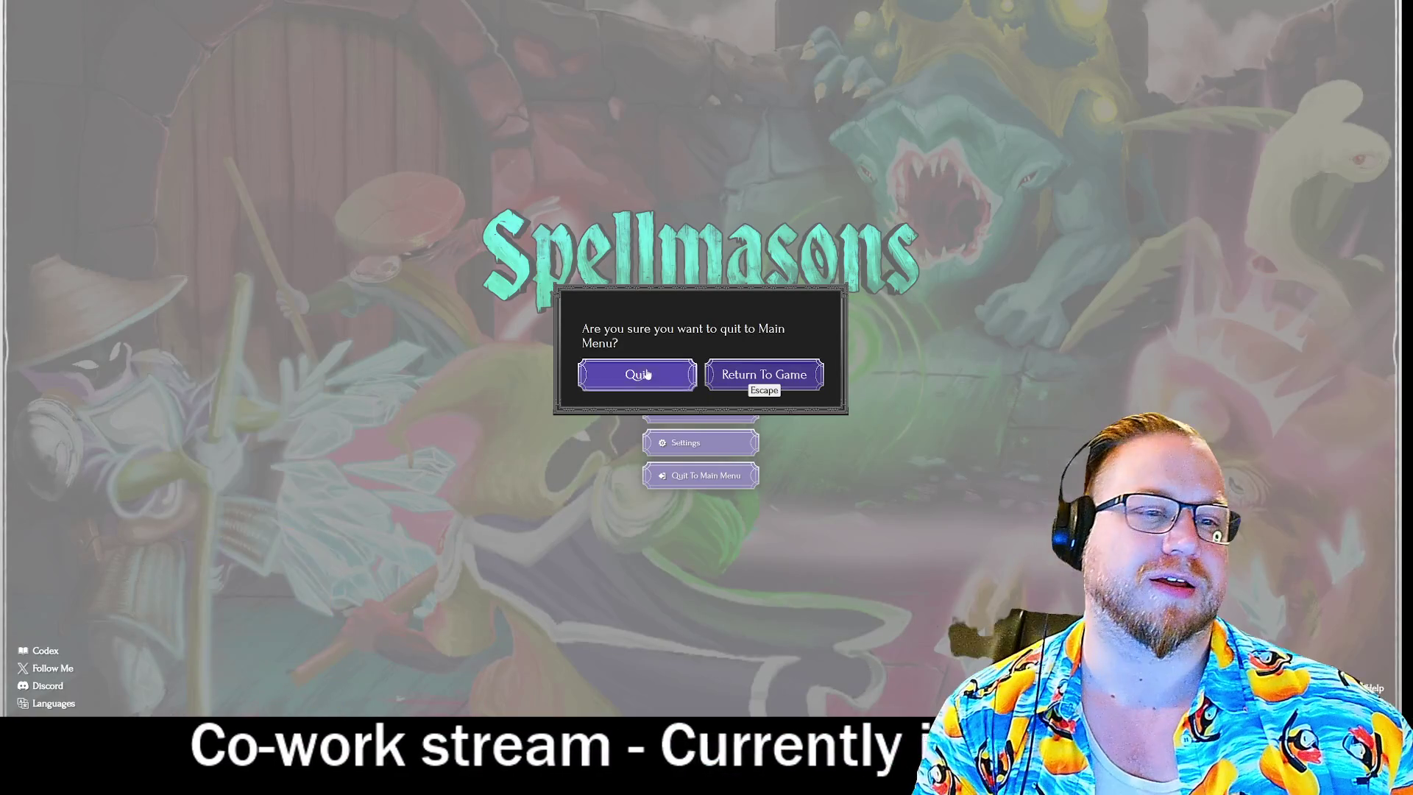
left_click(639, 376)
left_click(708, 452)
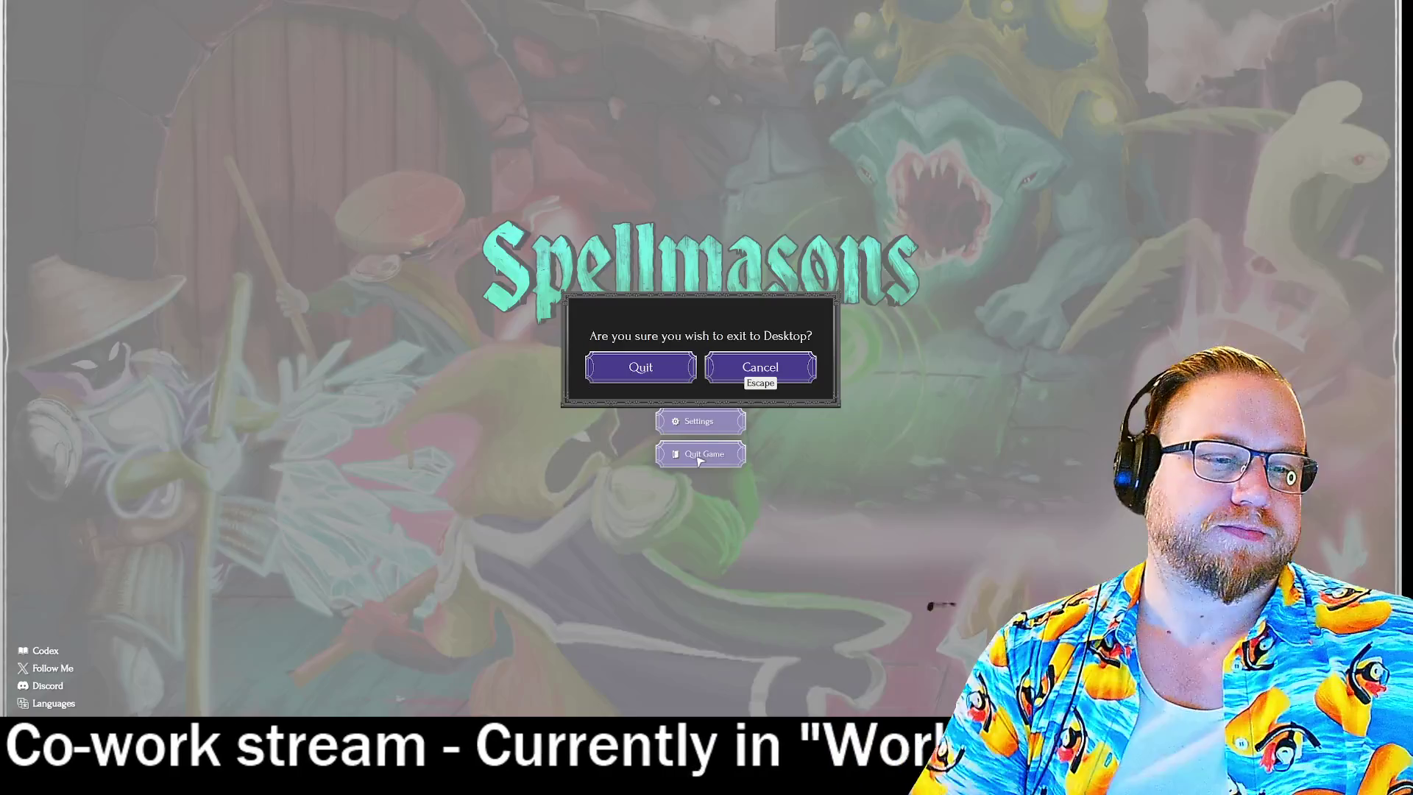
left_click(665, 377)
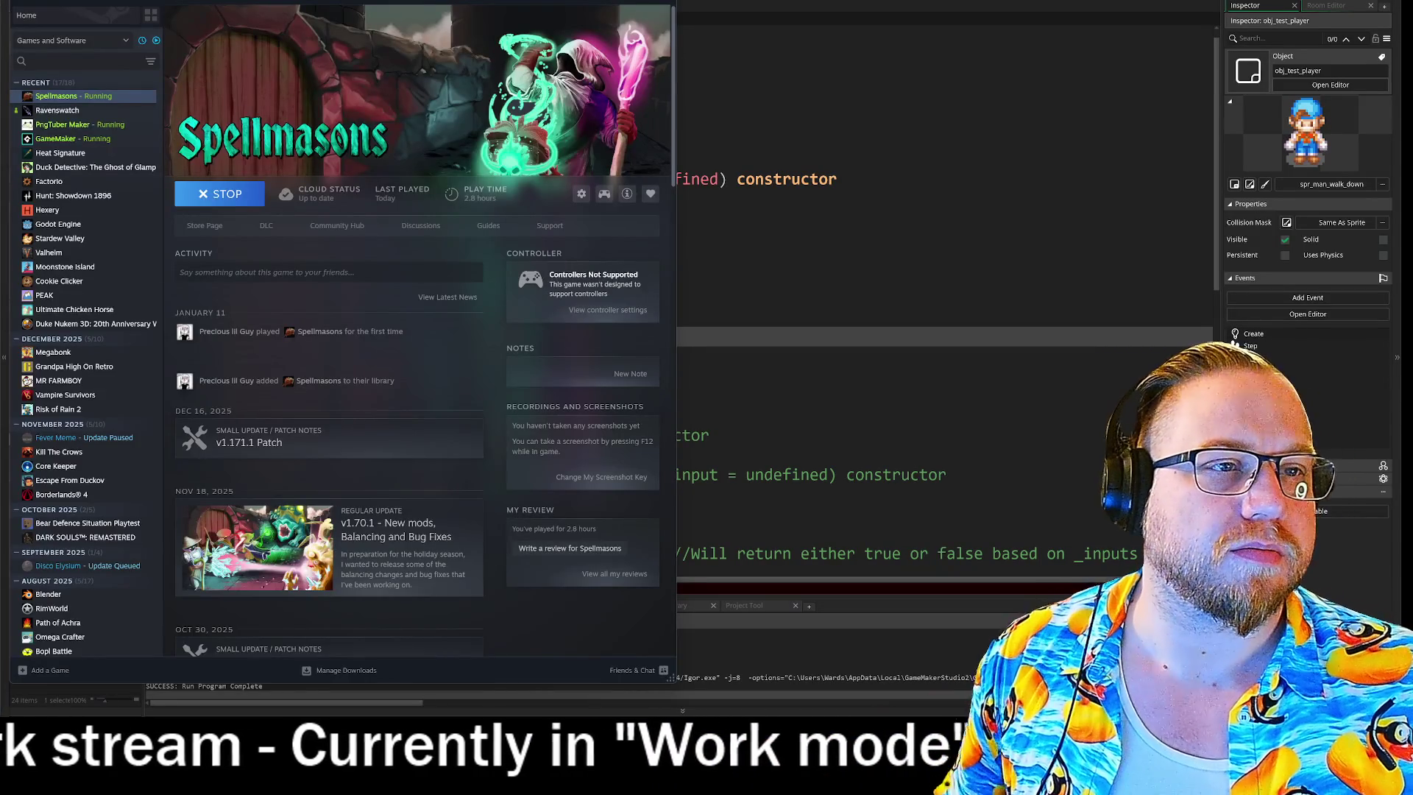
key("alt+Tab")
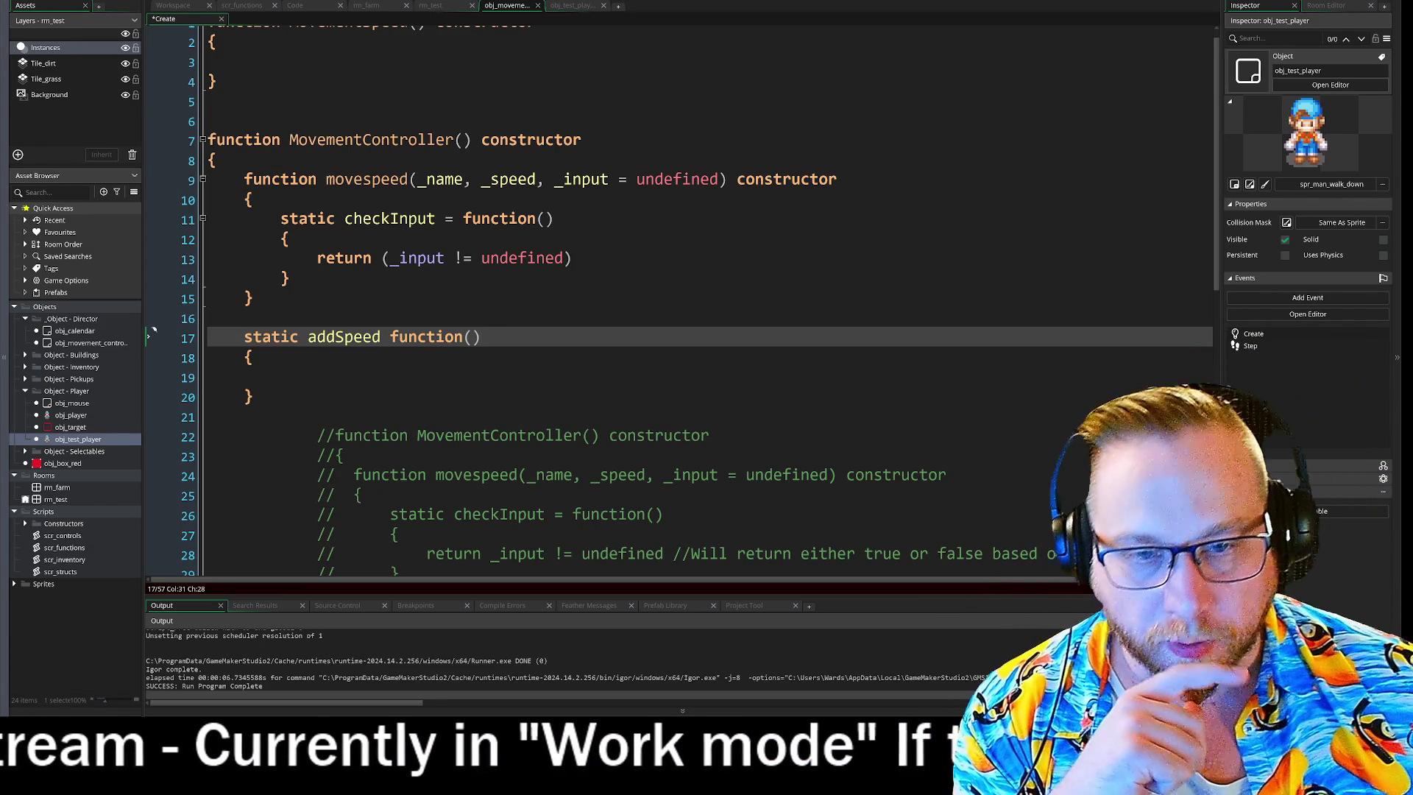
left_click(281, 377)
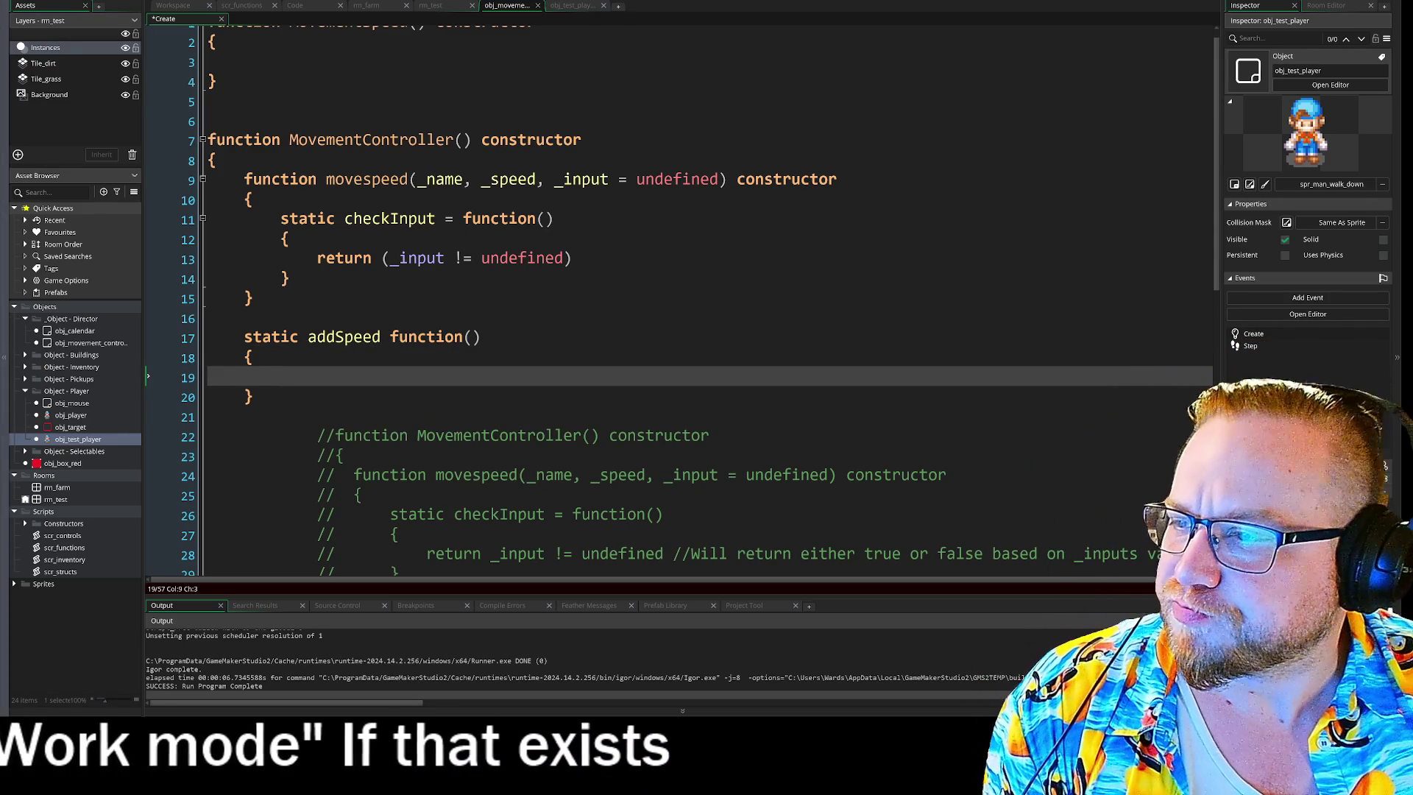
scroll(682, 300, "down", 2)
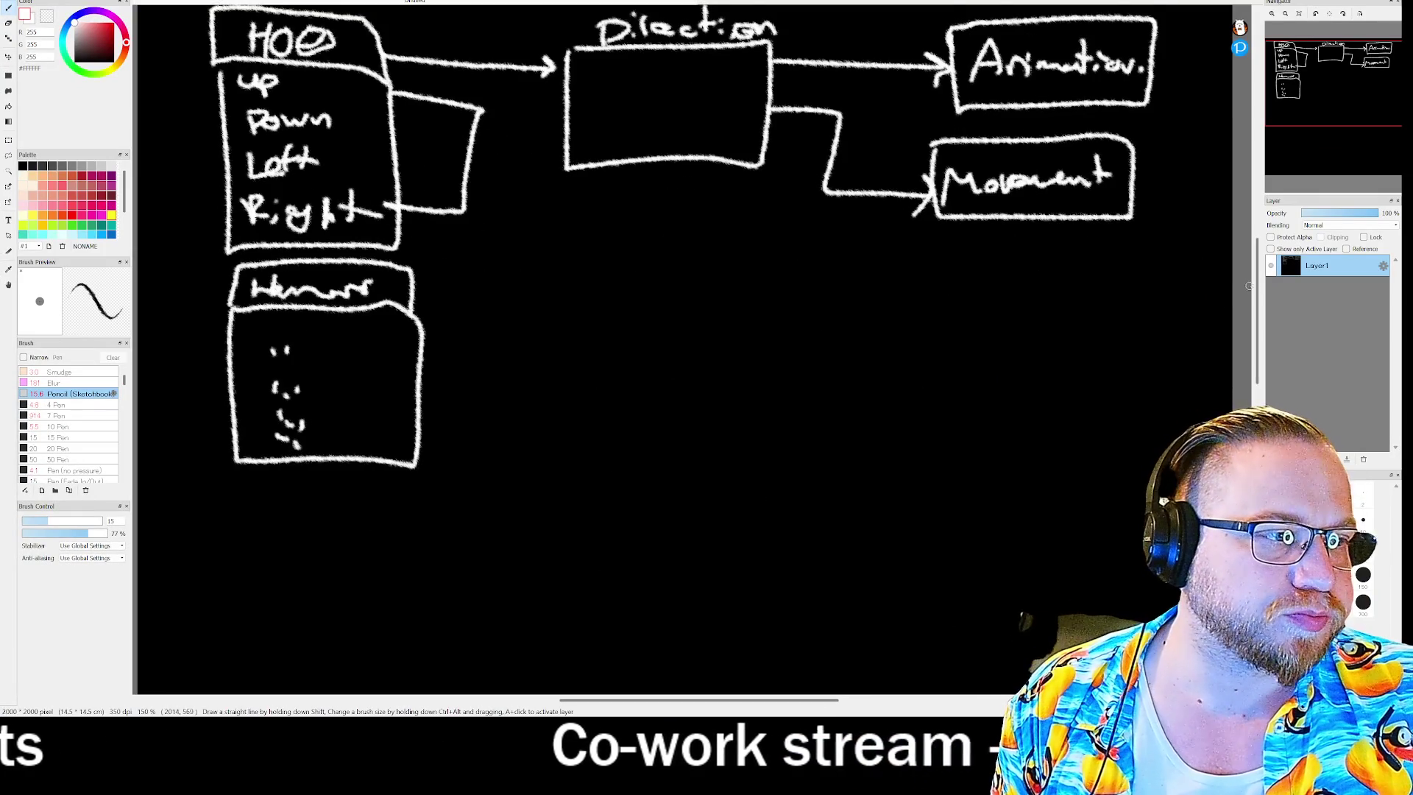
Draw the domed top bun with the stacked bands beneath it and begin a box around the bun.
scroll(633, 241, "down", 5)
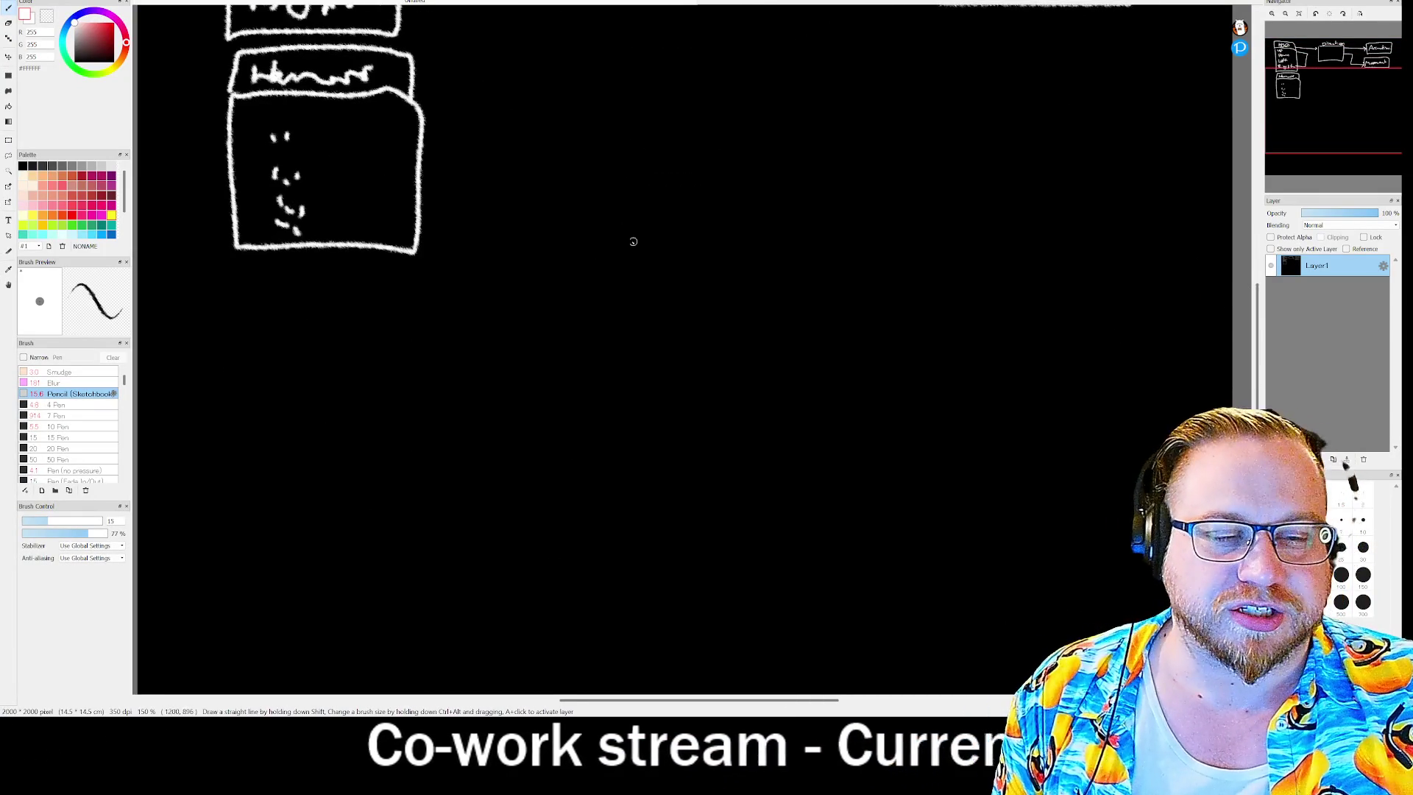
mouse_move(588, 252)
left_mouse_down()
mouse_move(641, 201)
mouse_move(741, 230)
mouse_move(767, 259)
mouse_move(687, 263)
mouse_move(761, 261)
left_mouse_up()
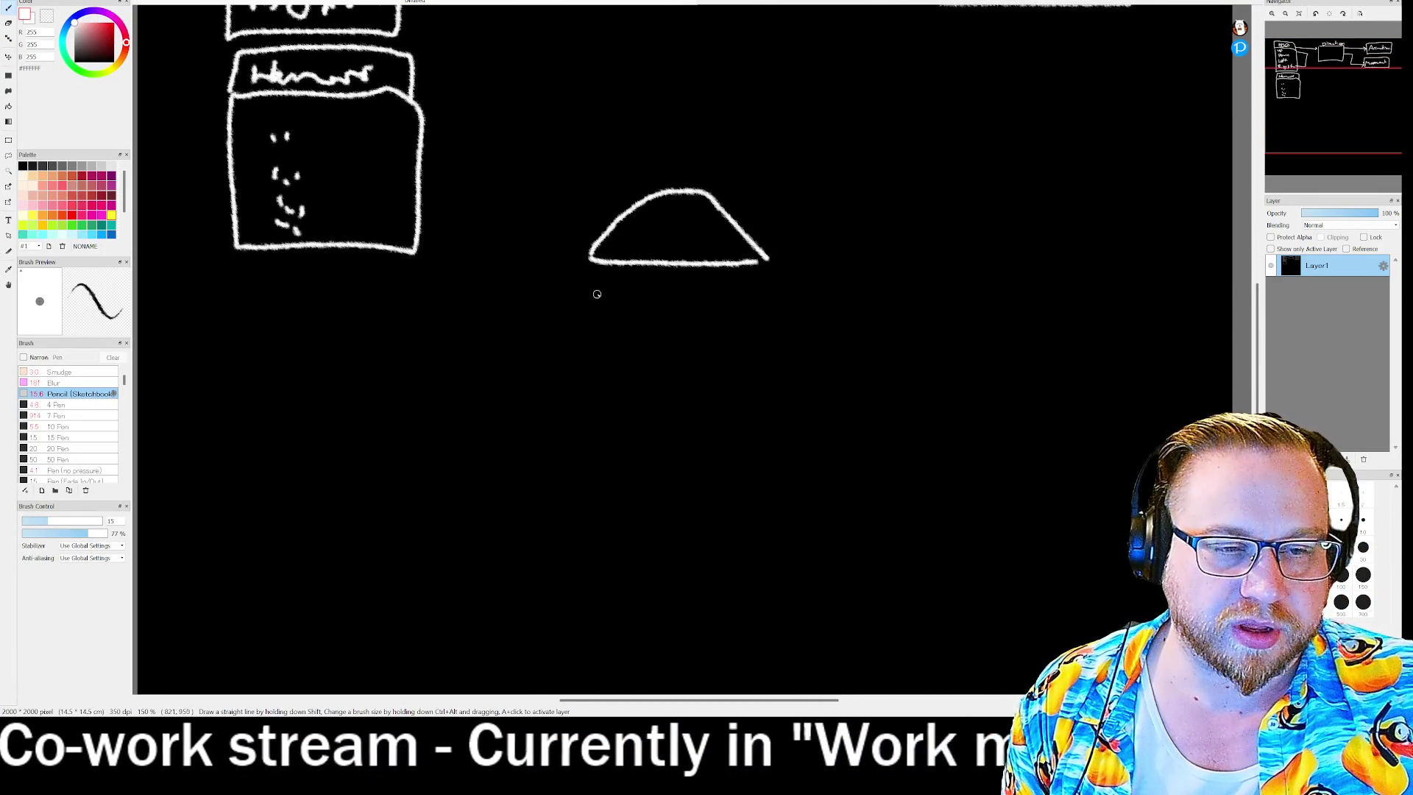
mouse_move(592, 282)
left_mouse_down()
mouse_move(589, 301)
mouse_move(743, 303)
mouse_move(736, 286)
mouse_move(592, 280)
left_mouse_up()
mouse_move(581, 366)
left_mouse_down()
mouse_move(603, 340)
mouse_move(740, 339)
mouse_move(785, 379)
mouse_move(603, 378)
mouse_move(580, 366)
mouse_move(665, 410)
mouse_move(782, 411)
mouse_move(688, 440)
mouse_move(589, 427)
mouse_move(593, 410)
left_mouse_up()
mouse_move(600, 463)
left_mouse_down()
mouse_move(625, 509)
mouse_move(778, 510)
mouse_move(758, 465)
mouse_move(605, 467)
left_mouse_up()
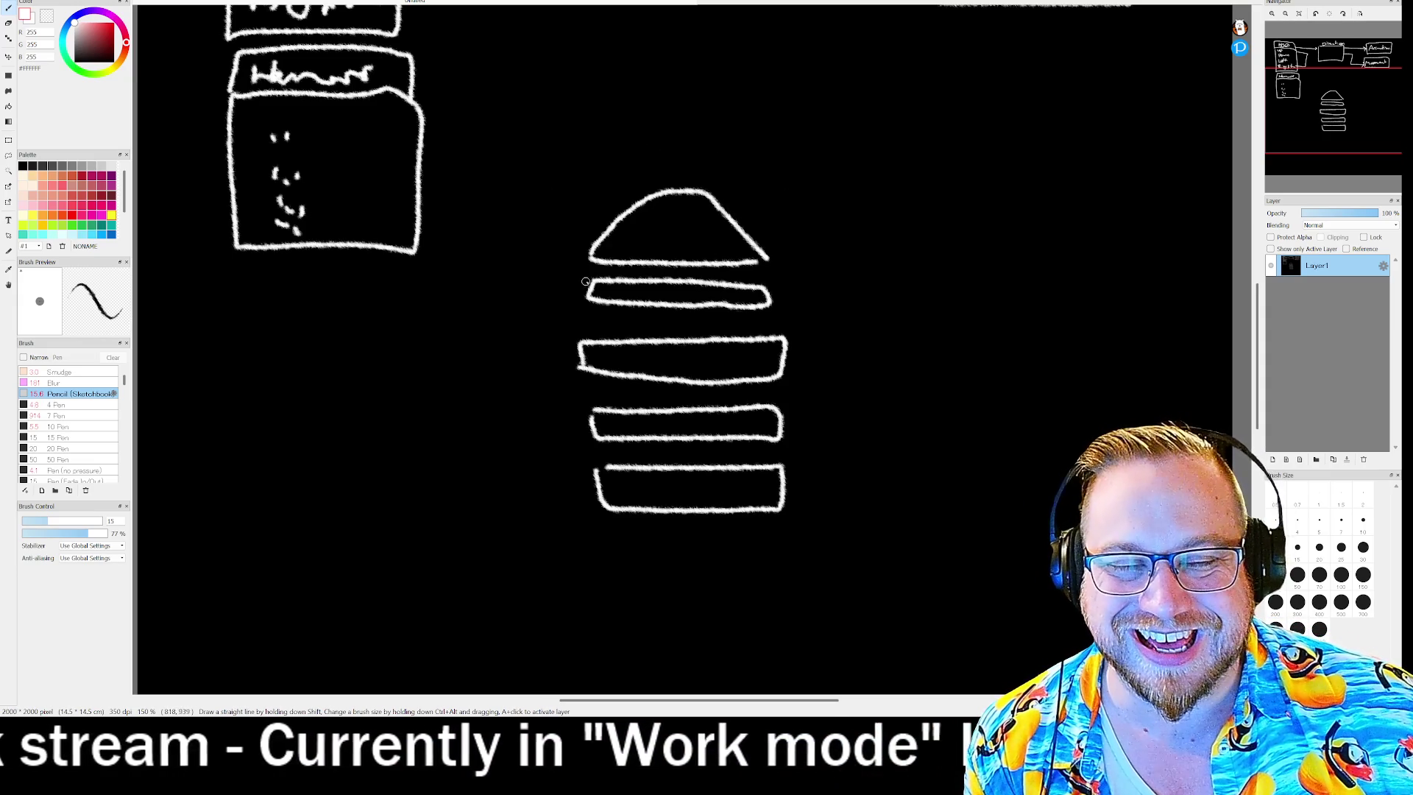
mouse_move(552, 177)
left_mouse_down()
mouse_move(562, 317)
mouse_move(805, 322)
mouse_move(793, 164)
mouse_move(563, 157)
left_mouse_up()
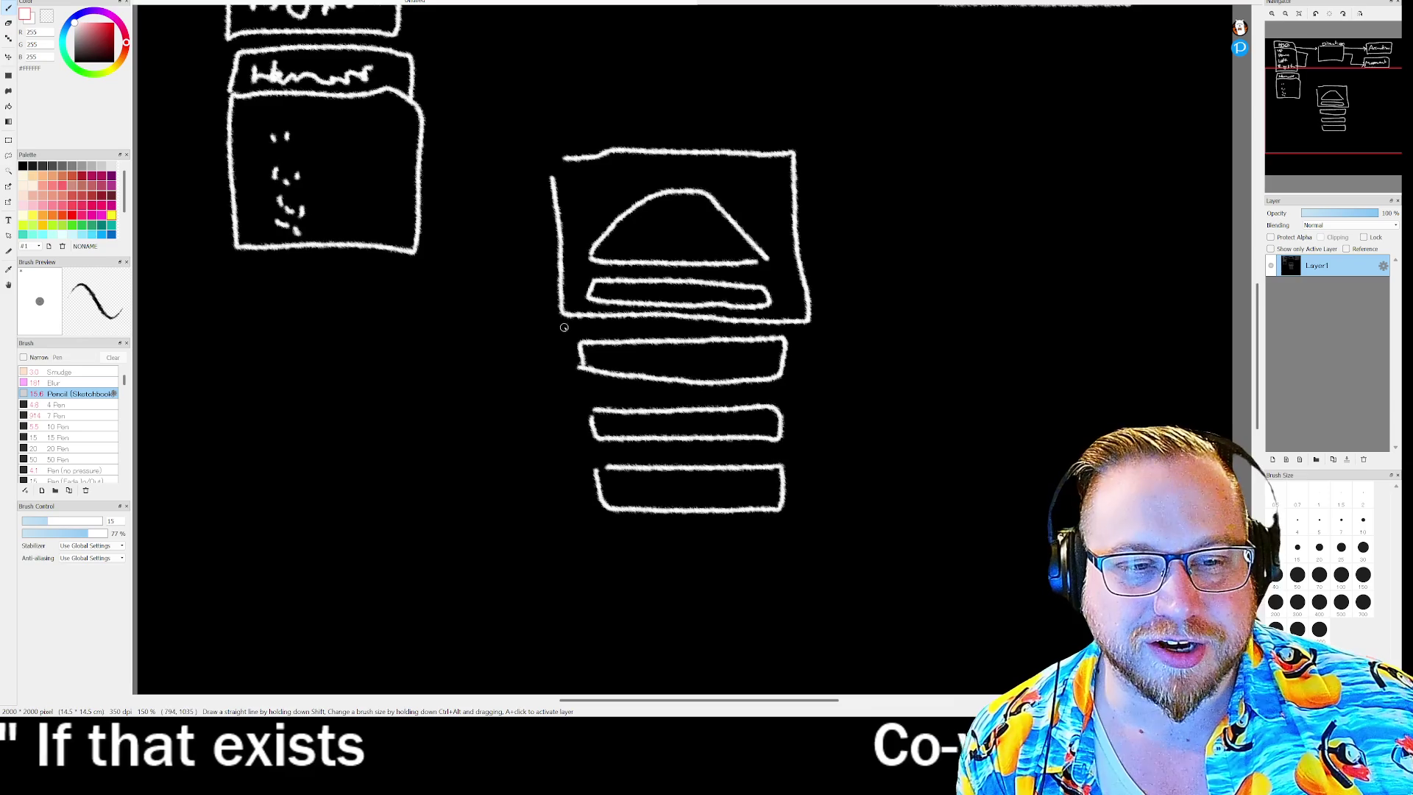
Draw boxes around the middle band and the lower two bands, and close the top box's corner.
mouse_move(563, 321)
left_mouse_down()
mouse_move(565, 383)
mouse_move(783, 398)
mouse_move(829, 314)
mouse_move(556, 317)
left_mouse_up()
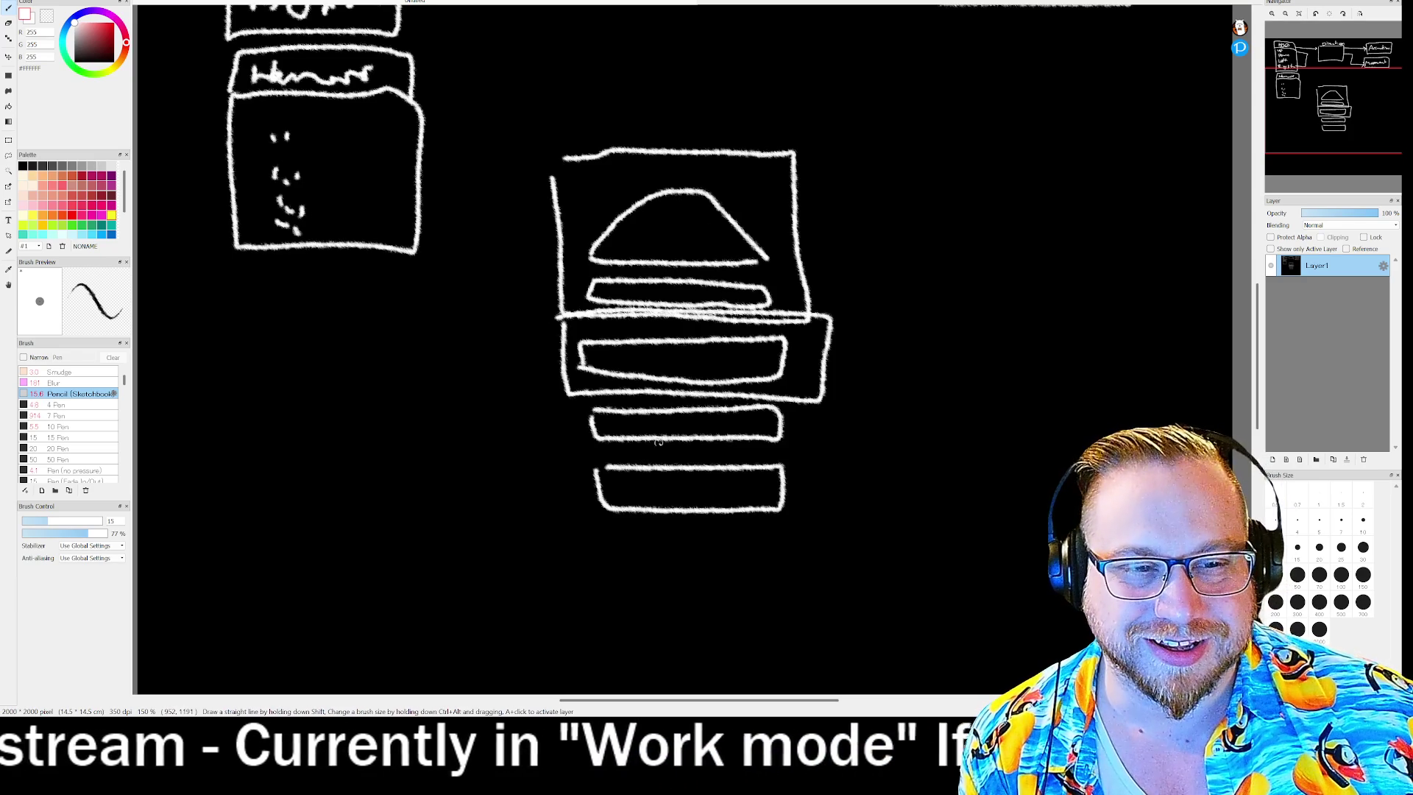
mouse_move(562, 499)
left_mouse_down()
mouse_move(574, 388)
mouse_move(820, 404)
mouse_move(736, 515)
mouse_move(543, 512)
left_mouse_up()
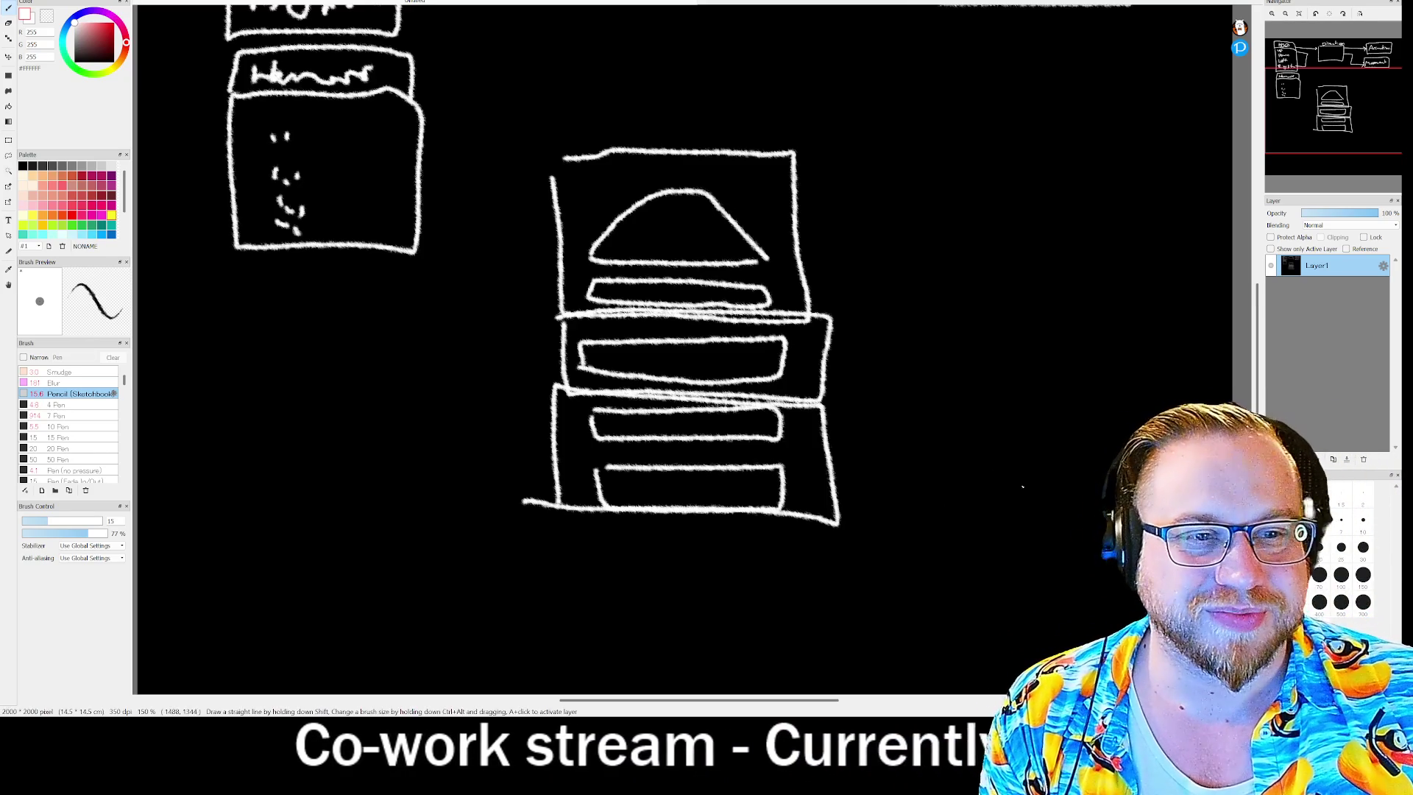
mouse_move(554, 180)
left_mouse_down()
mouse_move(572, 156)
mouse_move(543, 175)
mouse_move(541, 140)
mouse_move(576, 158)
left_mouse_up()
Dot nine sesame seeds across the top bun.
left_click(641, 208)
left_click(665, 215)
left_click(684, 208)
left_click(715, 226)
left_click(630, 239)
left_click(687, 231)
left_click(689, 245)
left_click(649, 237)
left_click(691, 220)
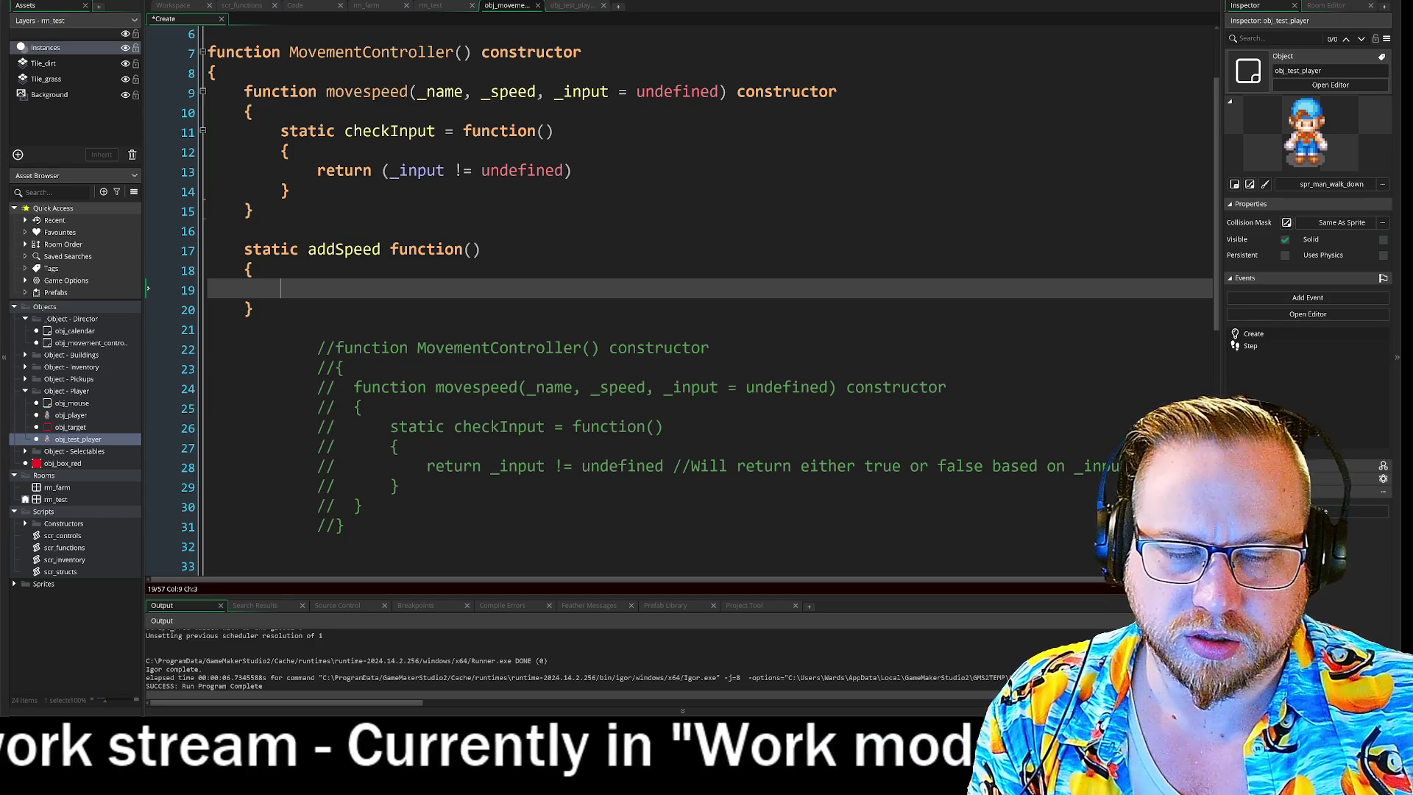
Revert the attempted rename of addSpeed to 'apply' and place the cursor in its empty body.
left_click(317, 249)
type("apply")
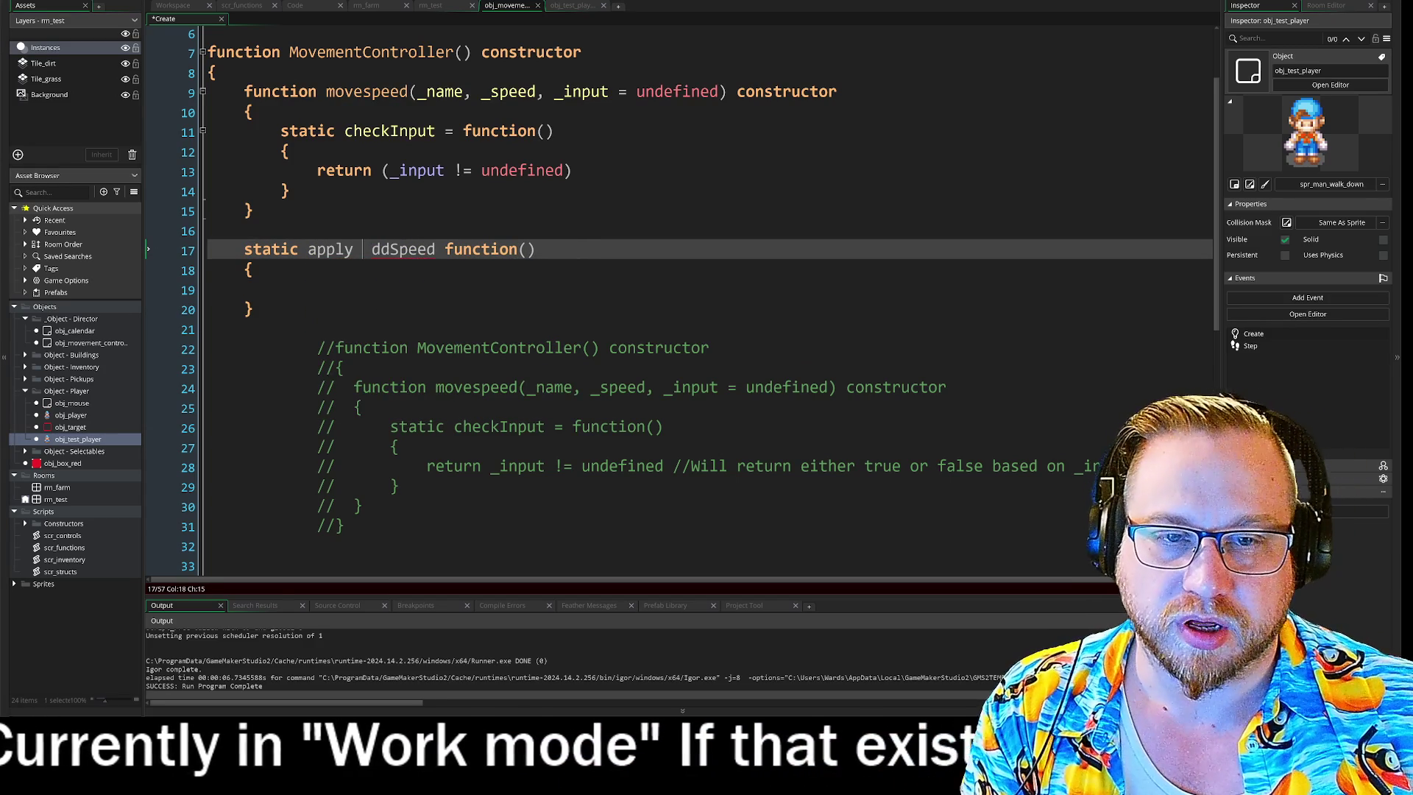
key("Delete")
key("BackSpace")
key("BackSpace")
key("BackSpace")
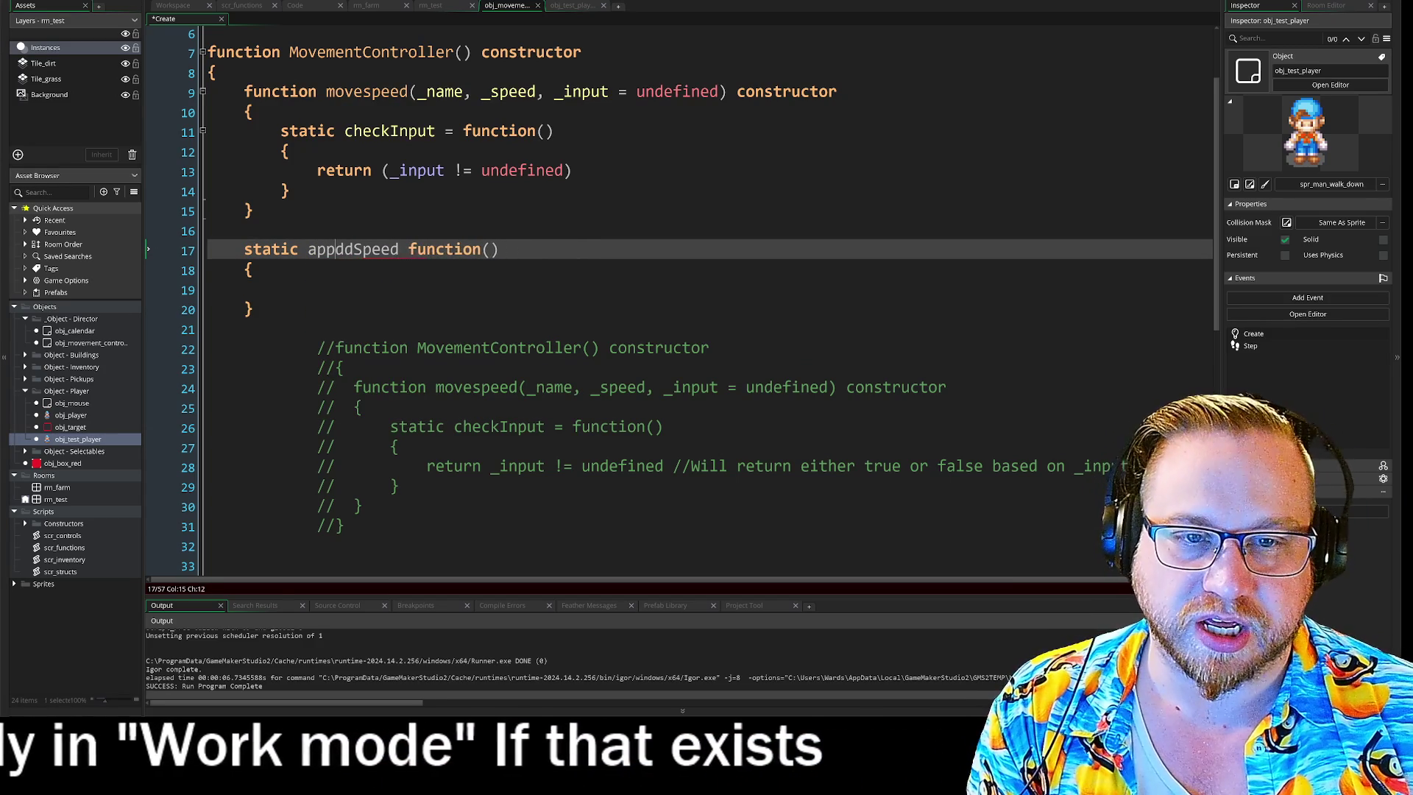
key("End")
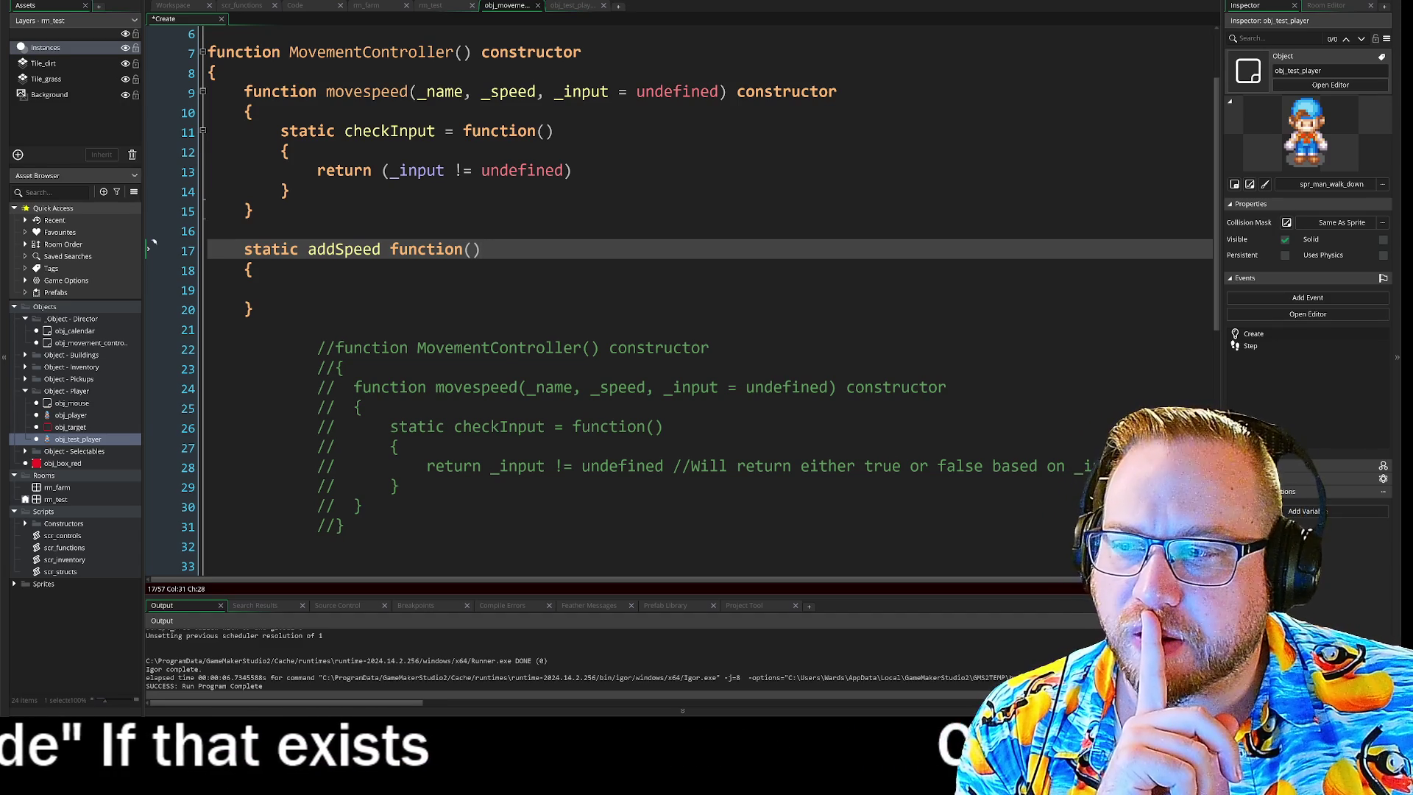
left_click(281, 289)
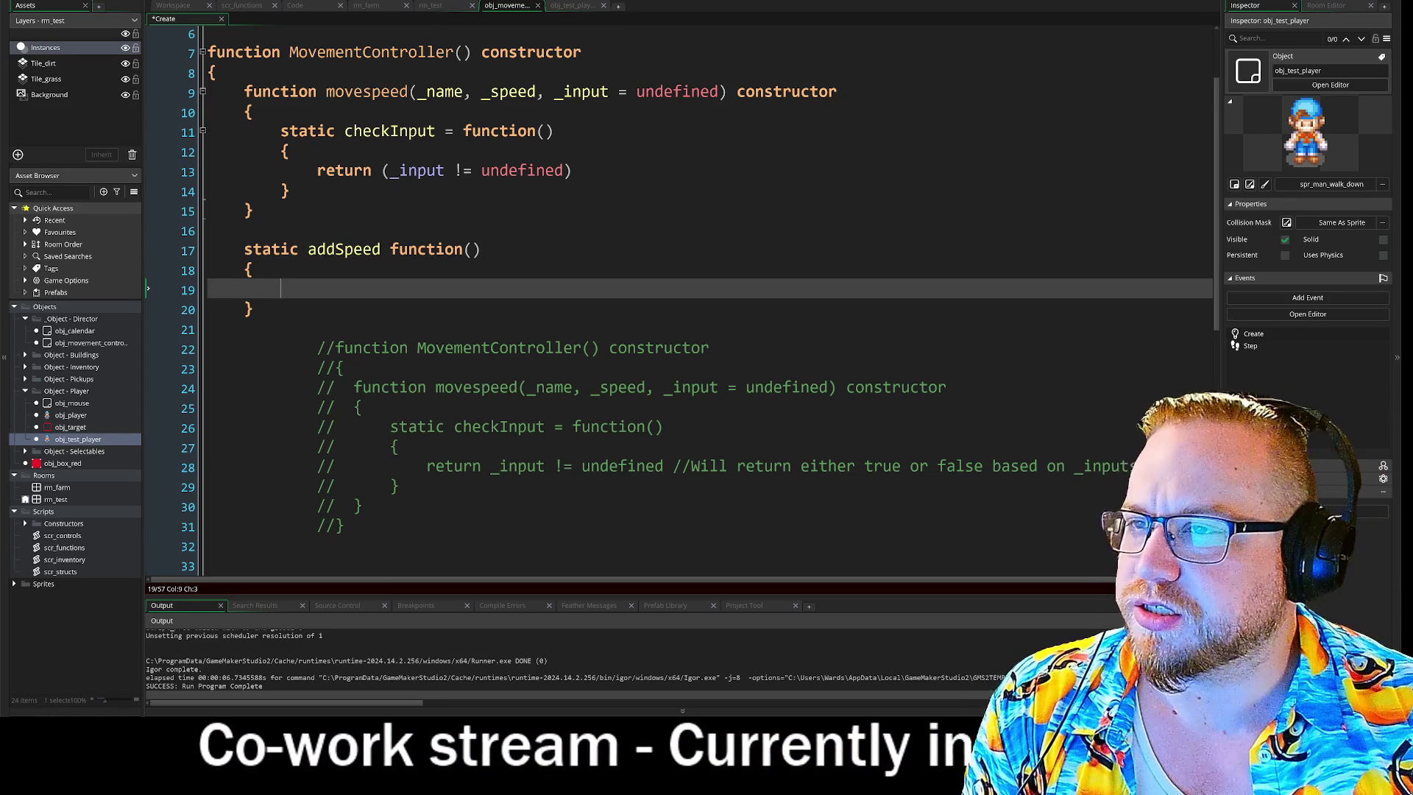
In the Reddit post, highlight MoveSpeed lines like entity.speed = speed and entity = controller.owner.
key("alt+Tab")
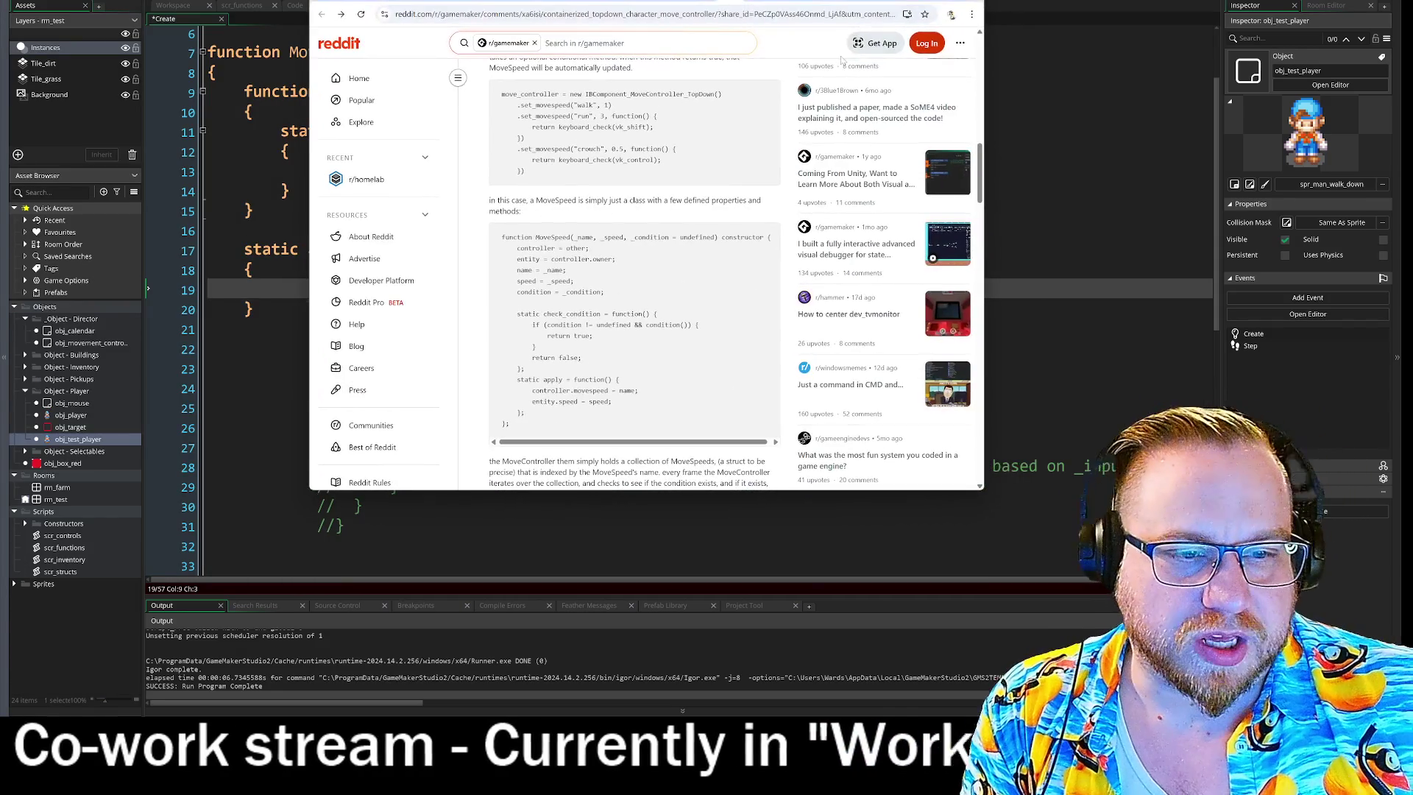
left_click_drag(528, 390, 681, 401)
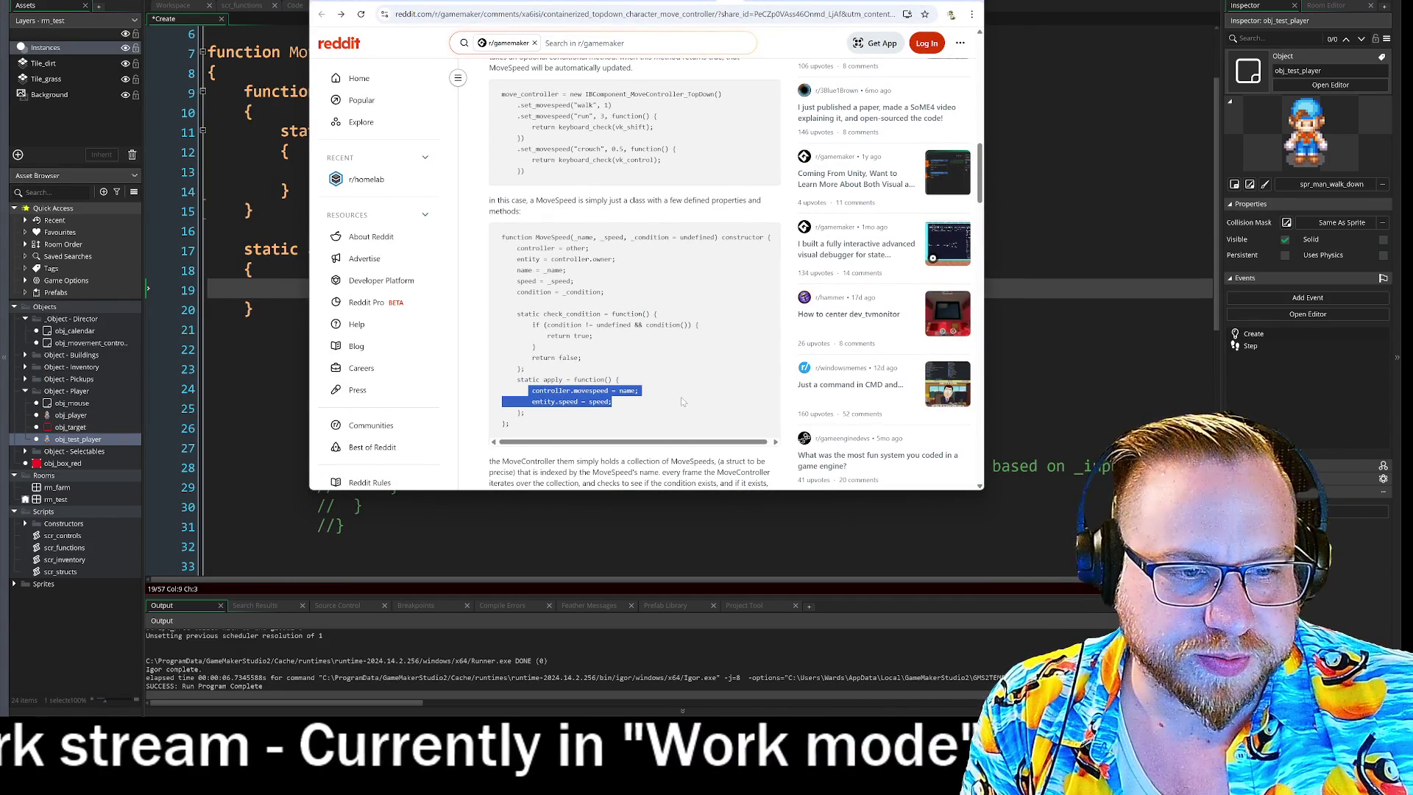
left_click_drag(528, 401, 656, 406)
left_click(656, 406)
left_click_drag(531, 401, 580, 413)
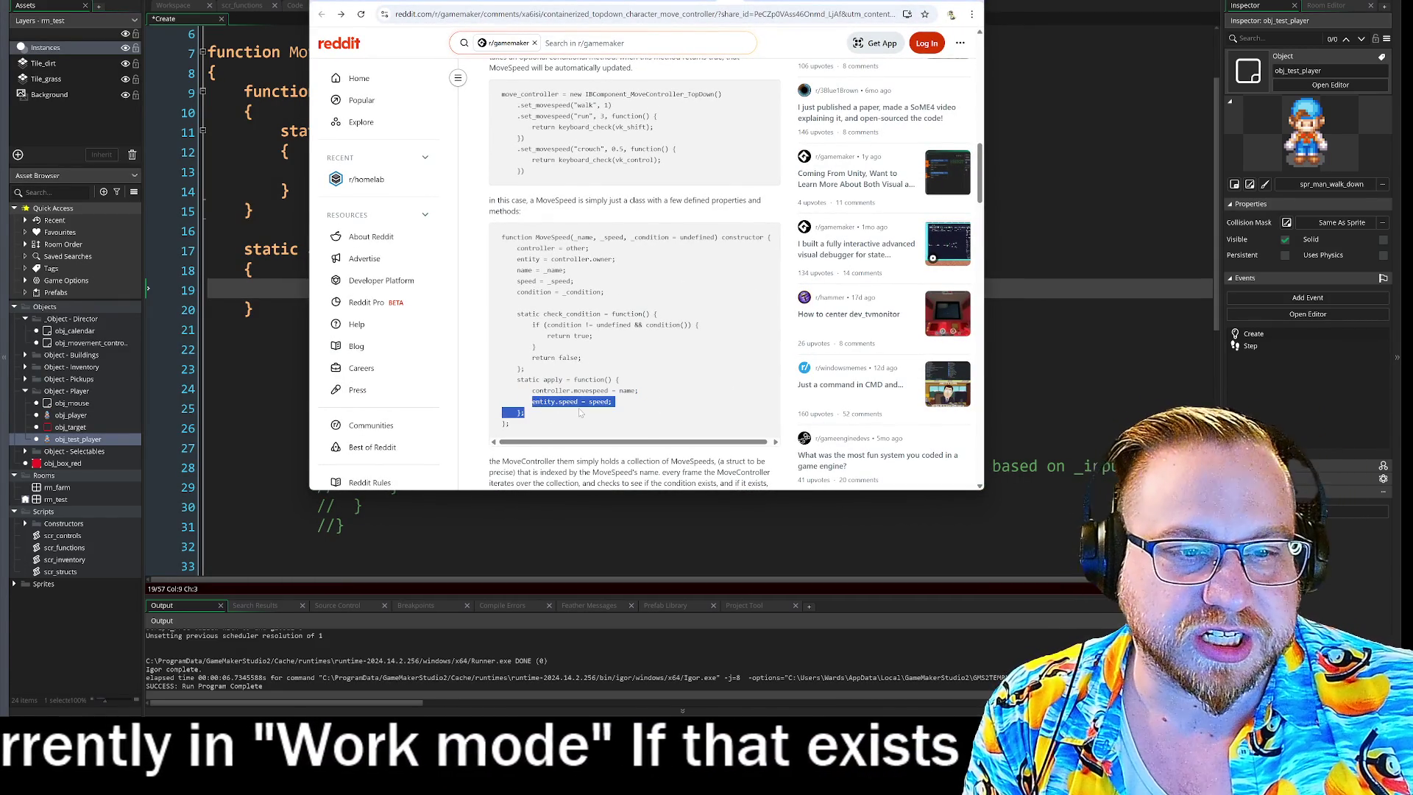
left_click_drag(545, 258, 522, 293)
left_click(522, 293)
left_click_drag(528, 390, 571, 390)
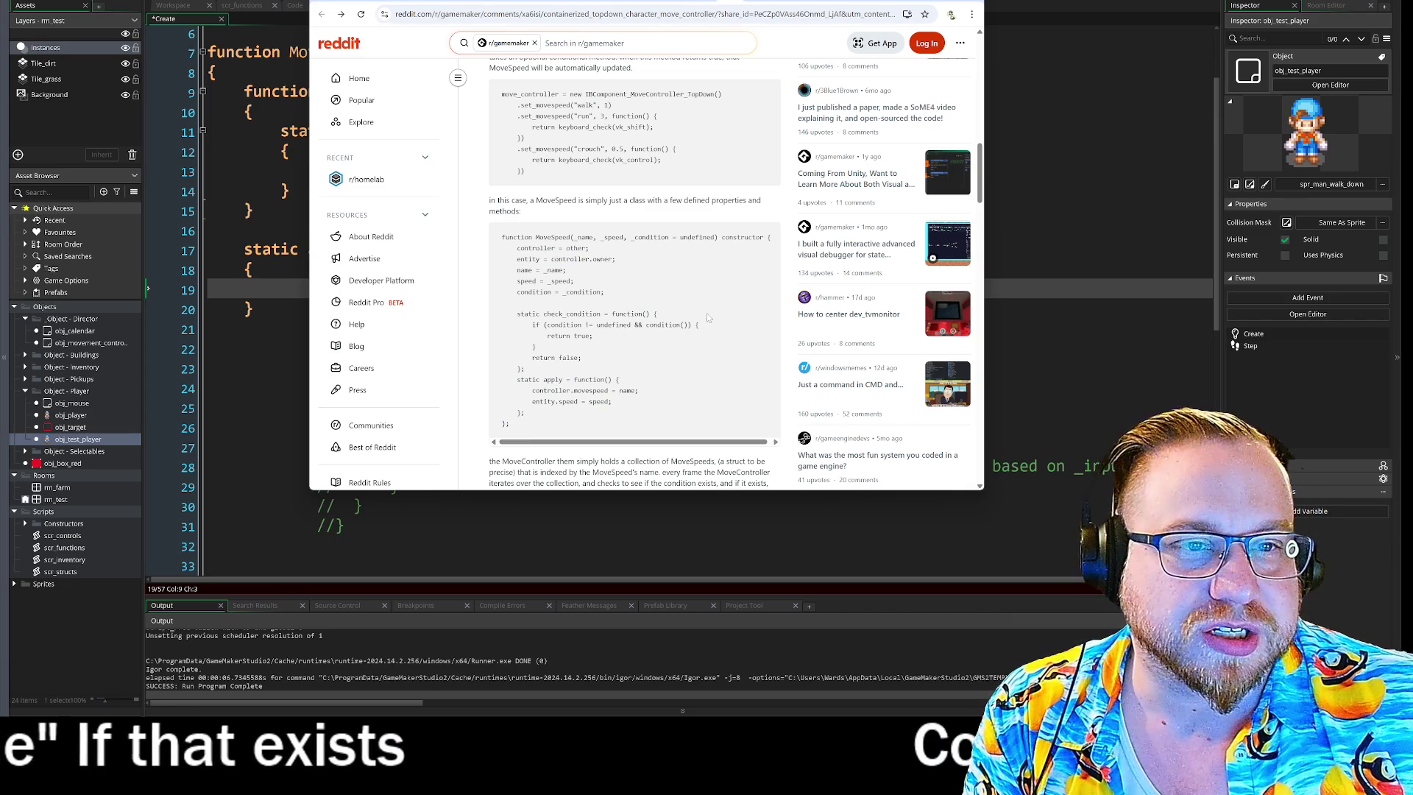
scroll(660, 275, "up", 2)
left_click_drag(505, 258, 548, 258)
left_click(547, 258)
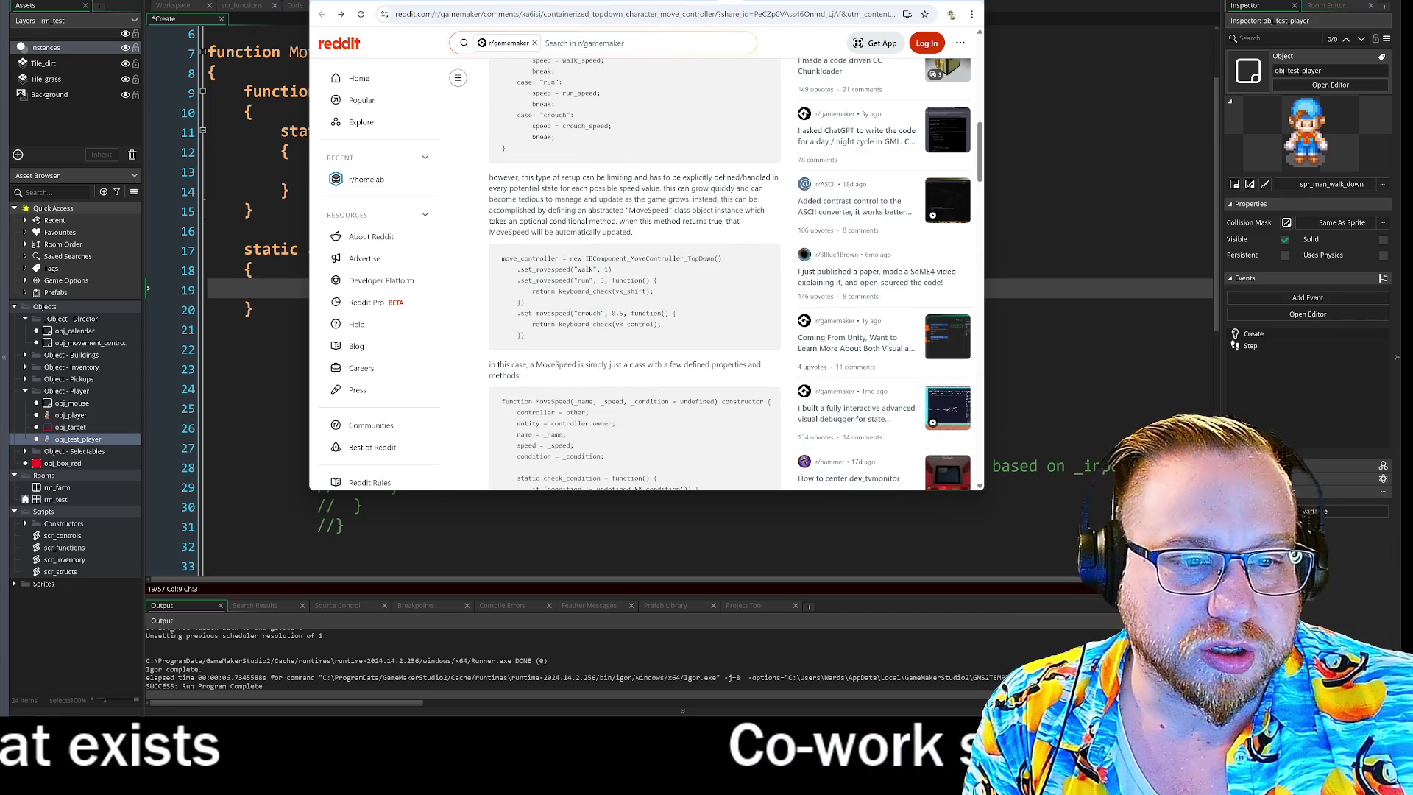
Scroll down to the MoveSet code, highlight its '= other' assignment, and minimize the browser.
scroll(721, 329, "up", 3)
scroll(721, 329, "down", 8)
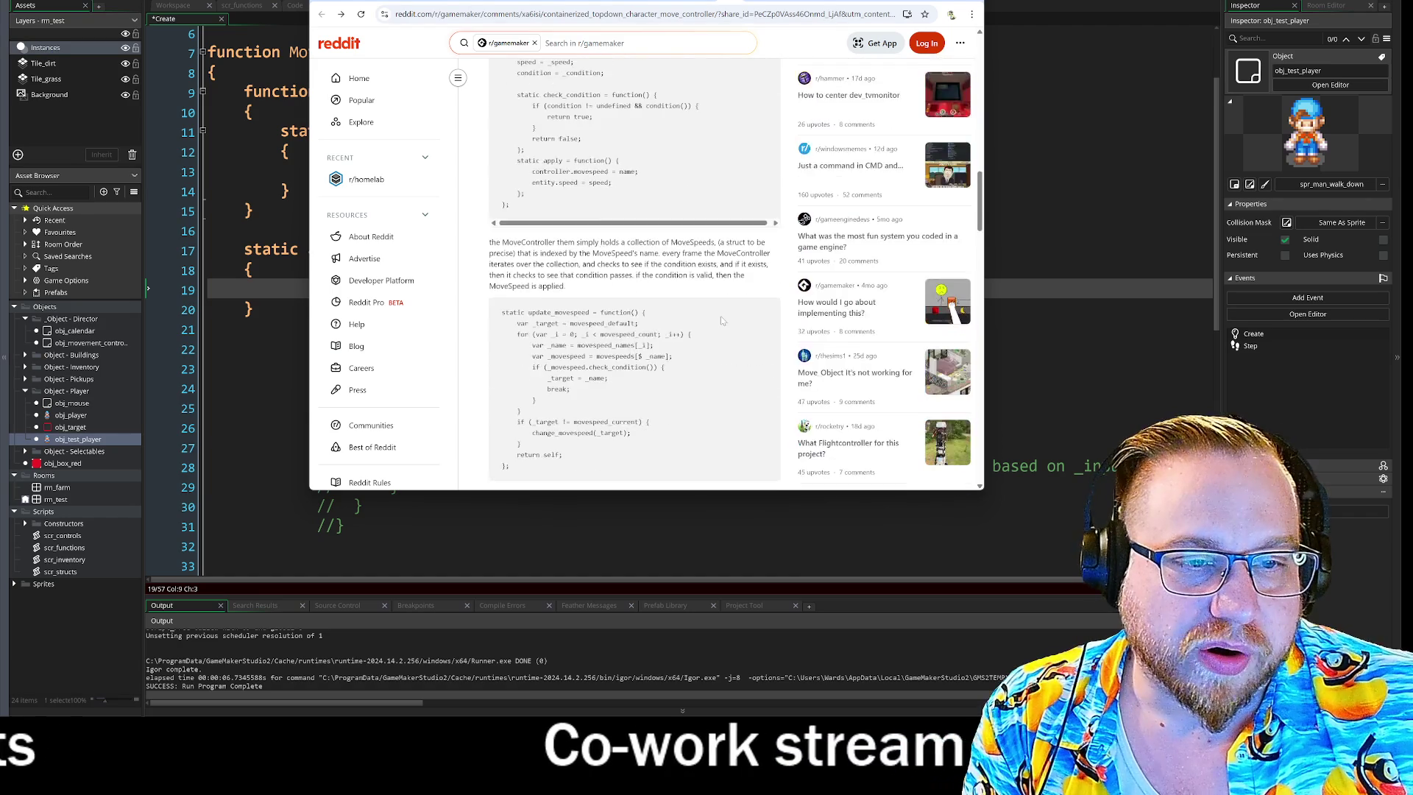
scroll(721, 320, "down", 2)
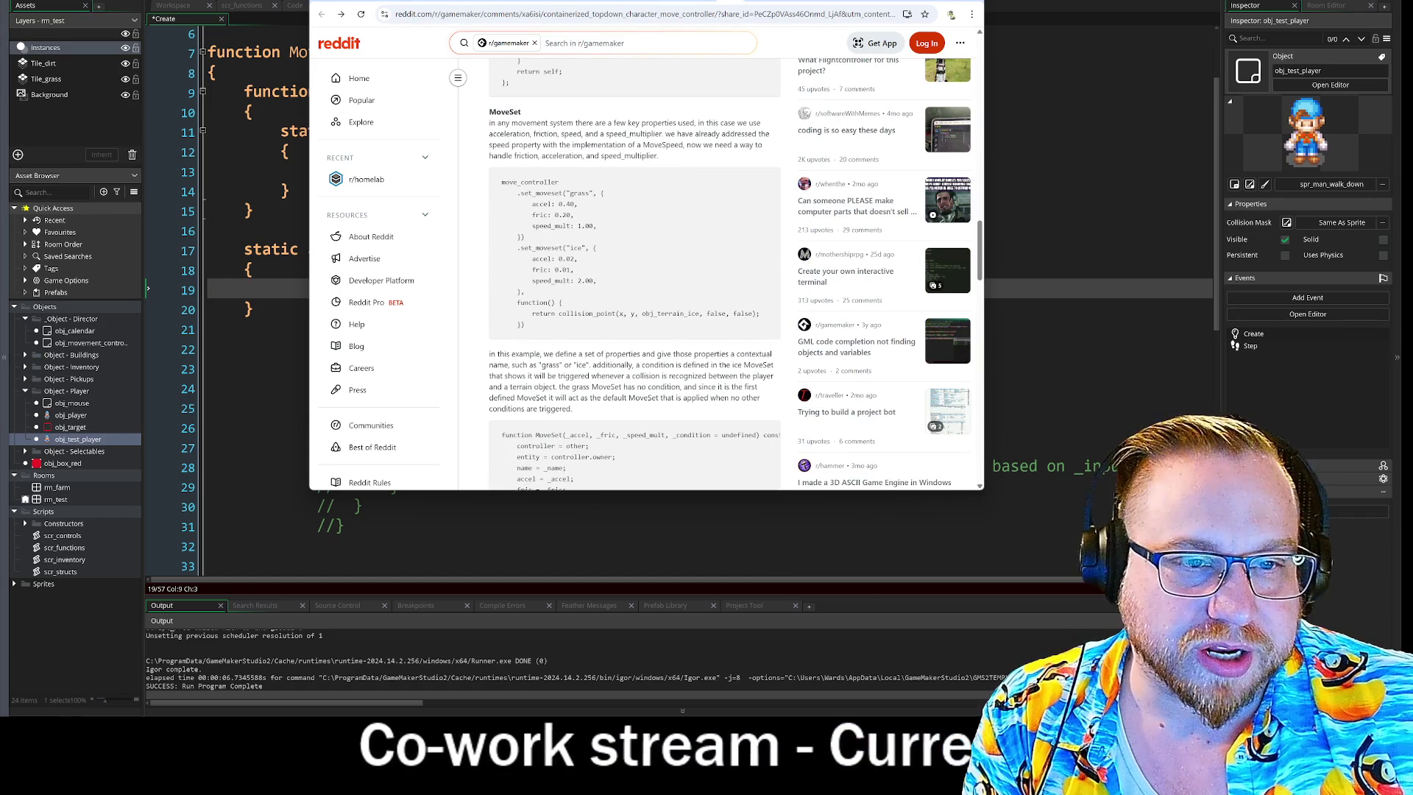
scroll(634, 273, "down", 5)
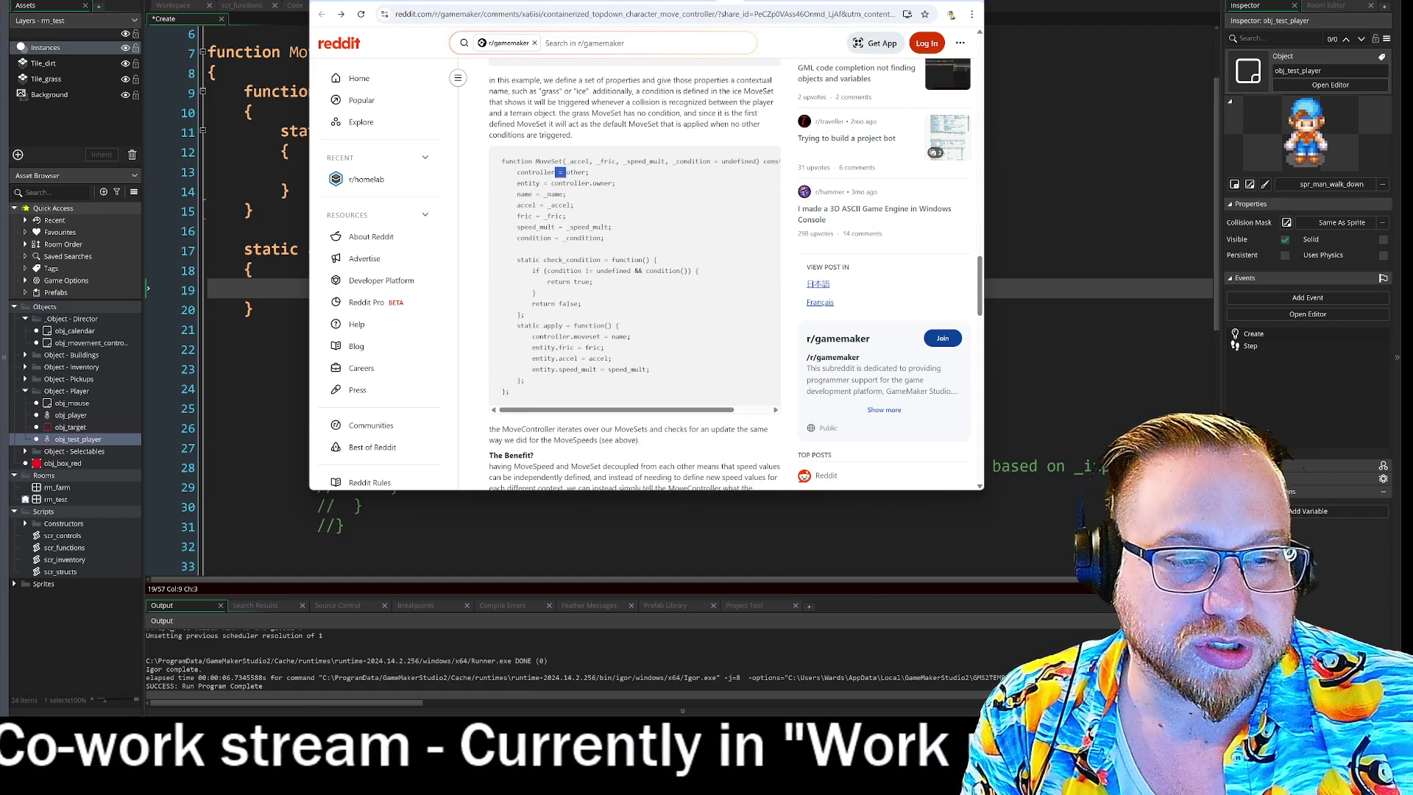
left_click_drag(558, 172, 591, 174)
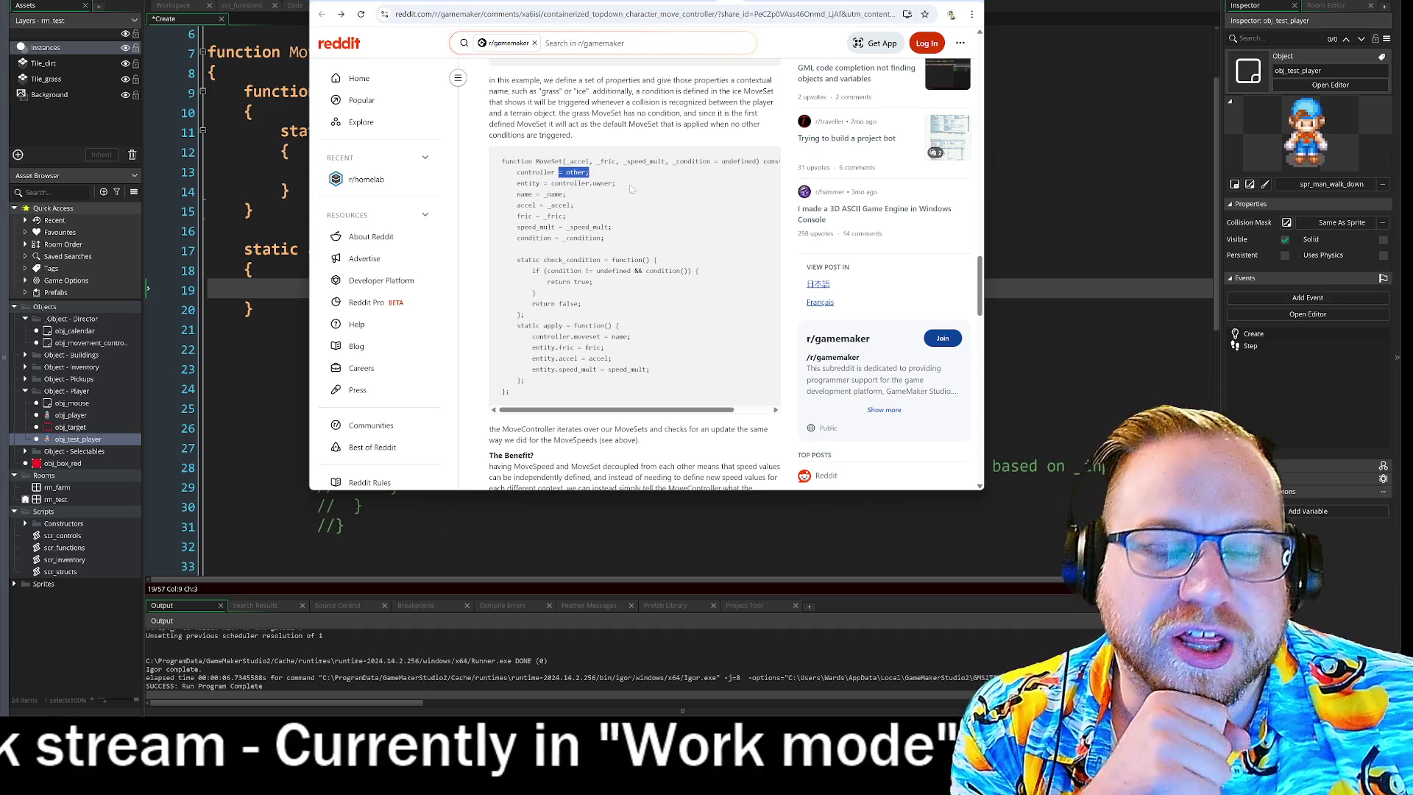
left_click(630, 193)
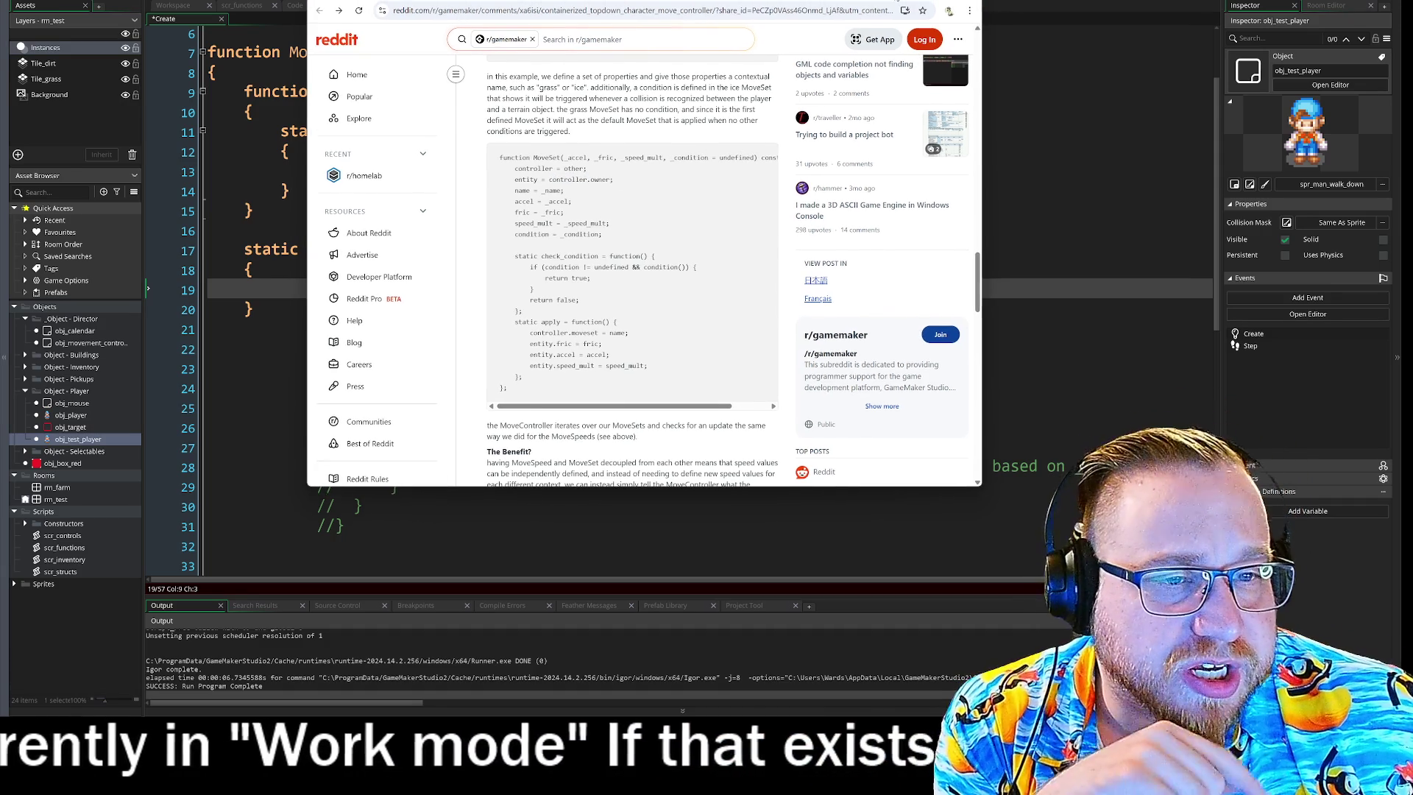
left_click_drag(897, 1, 714, 20)
left_click(736, 12)
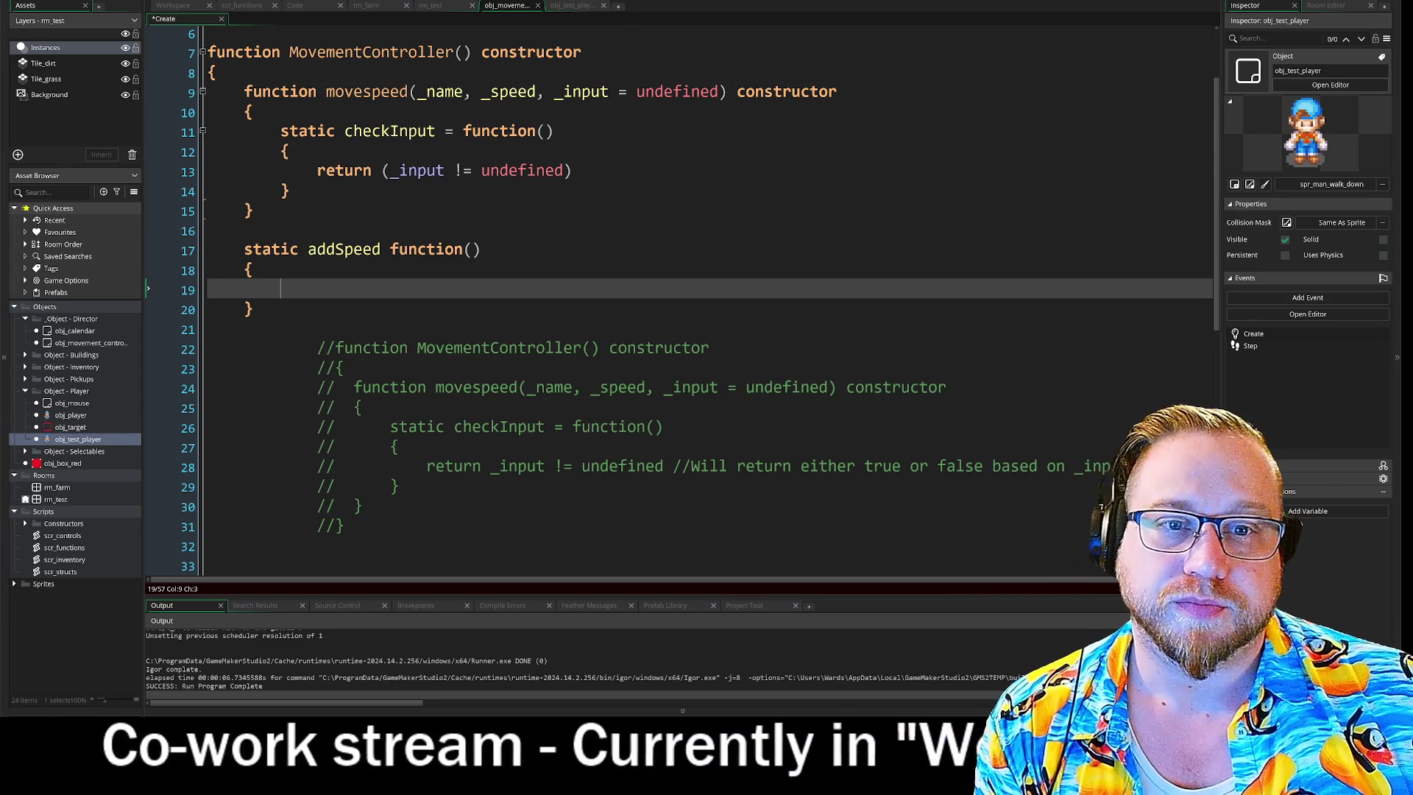
Save the project with File > Save Project, then exit GameMaker and confirm.
left_click(573, 170)
left_click(317, 170)
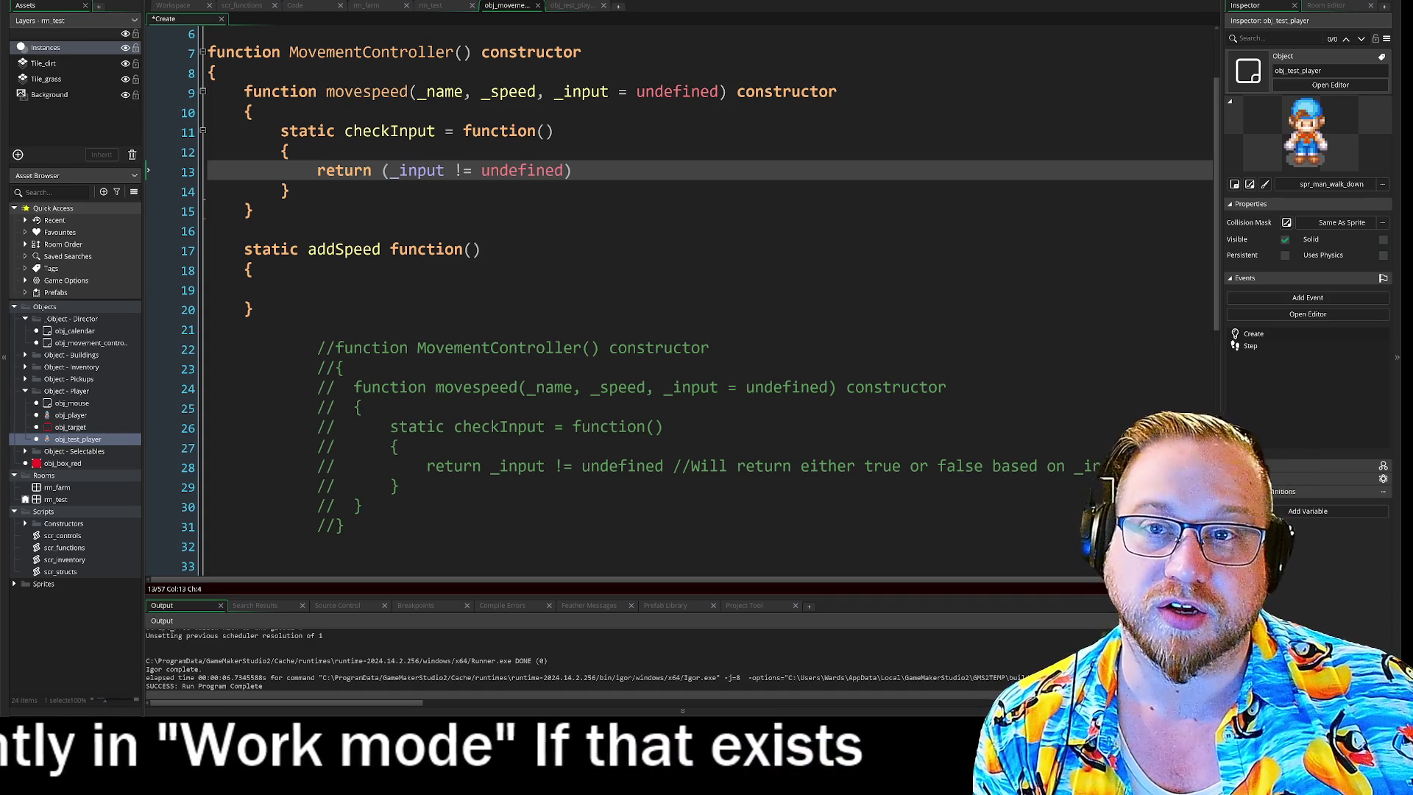
left_click(22, 2)
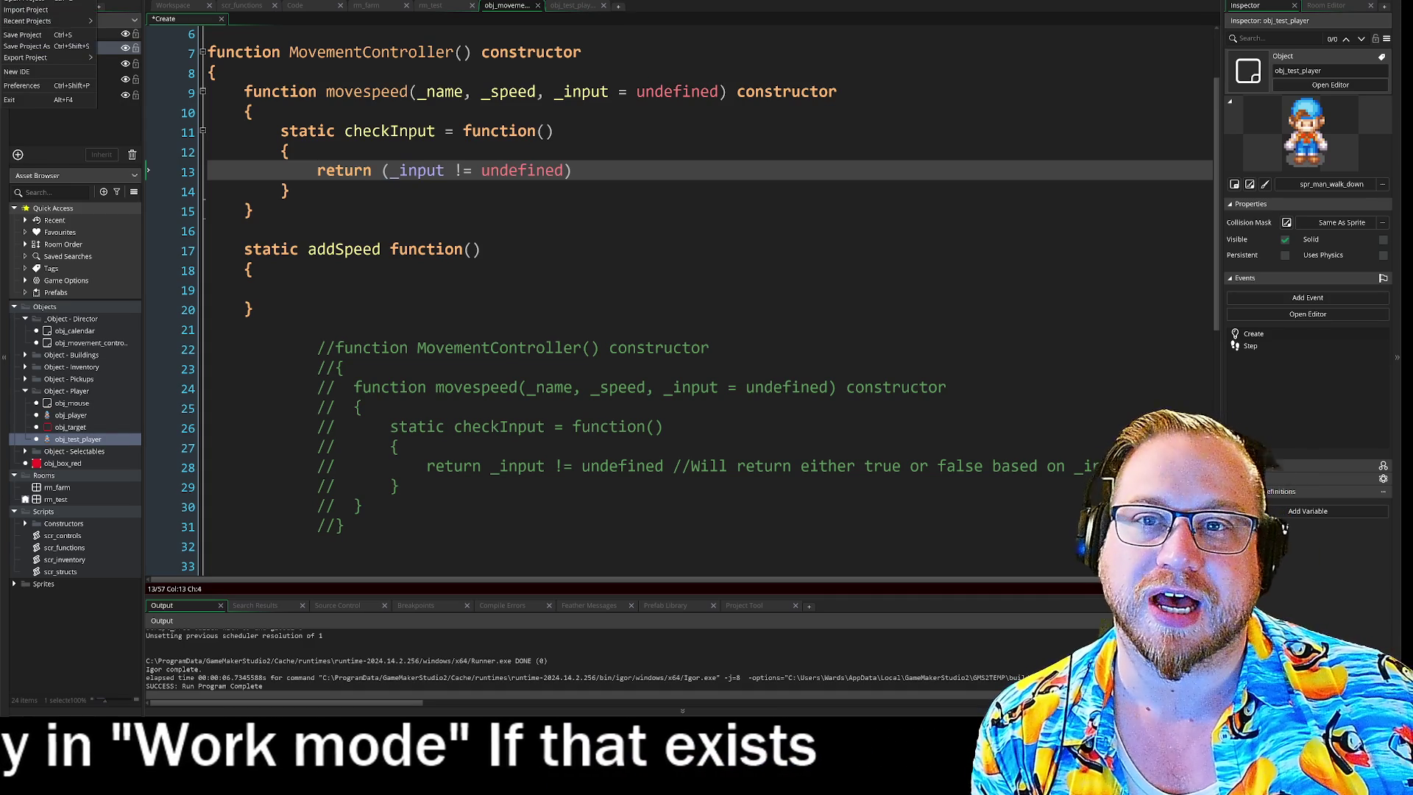
left_click(21, 35)
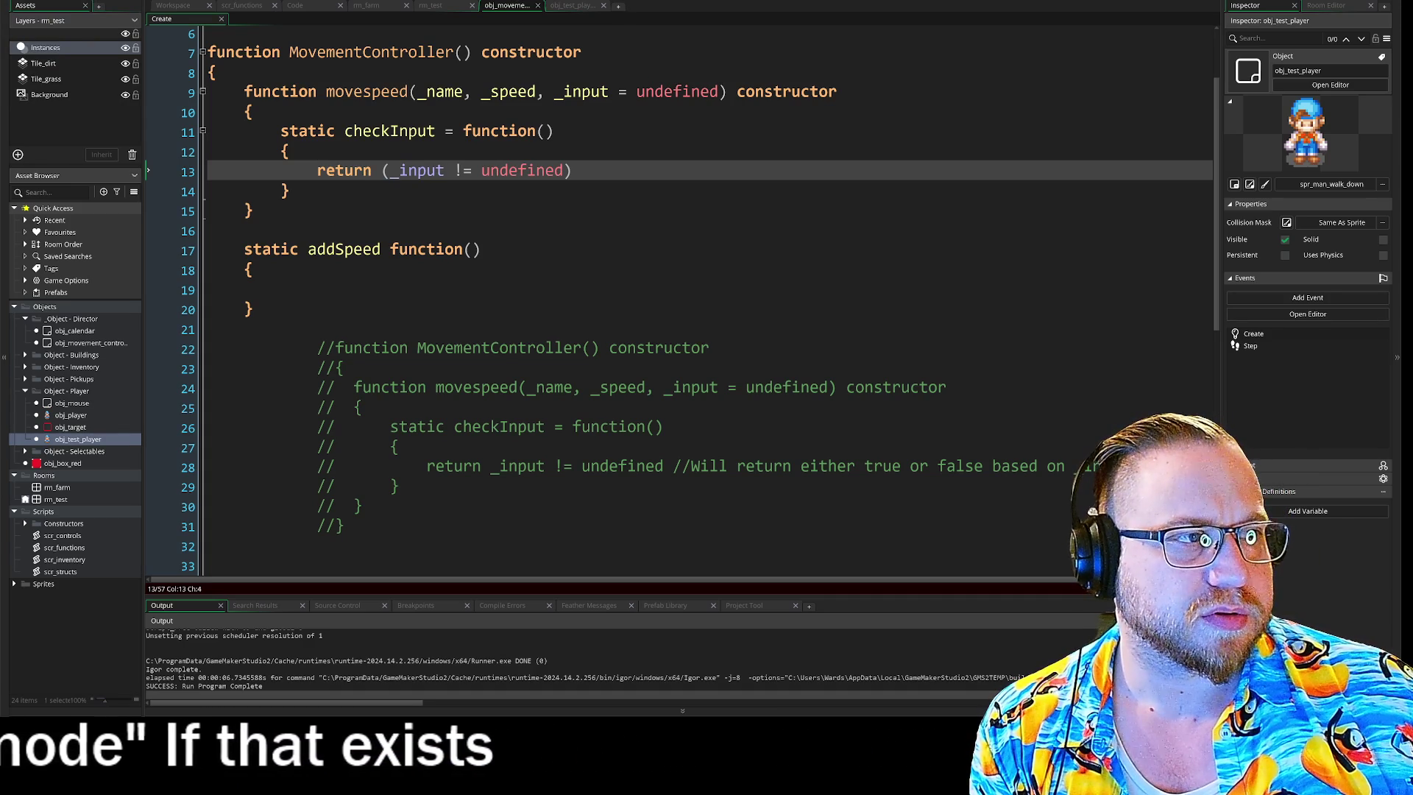
key("alt+F4")
left_click(740, 367)
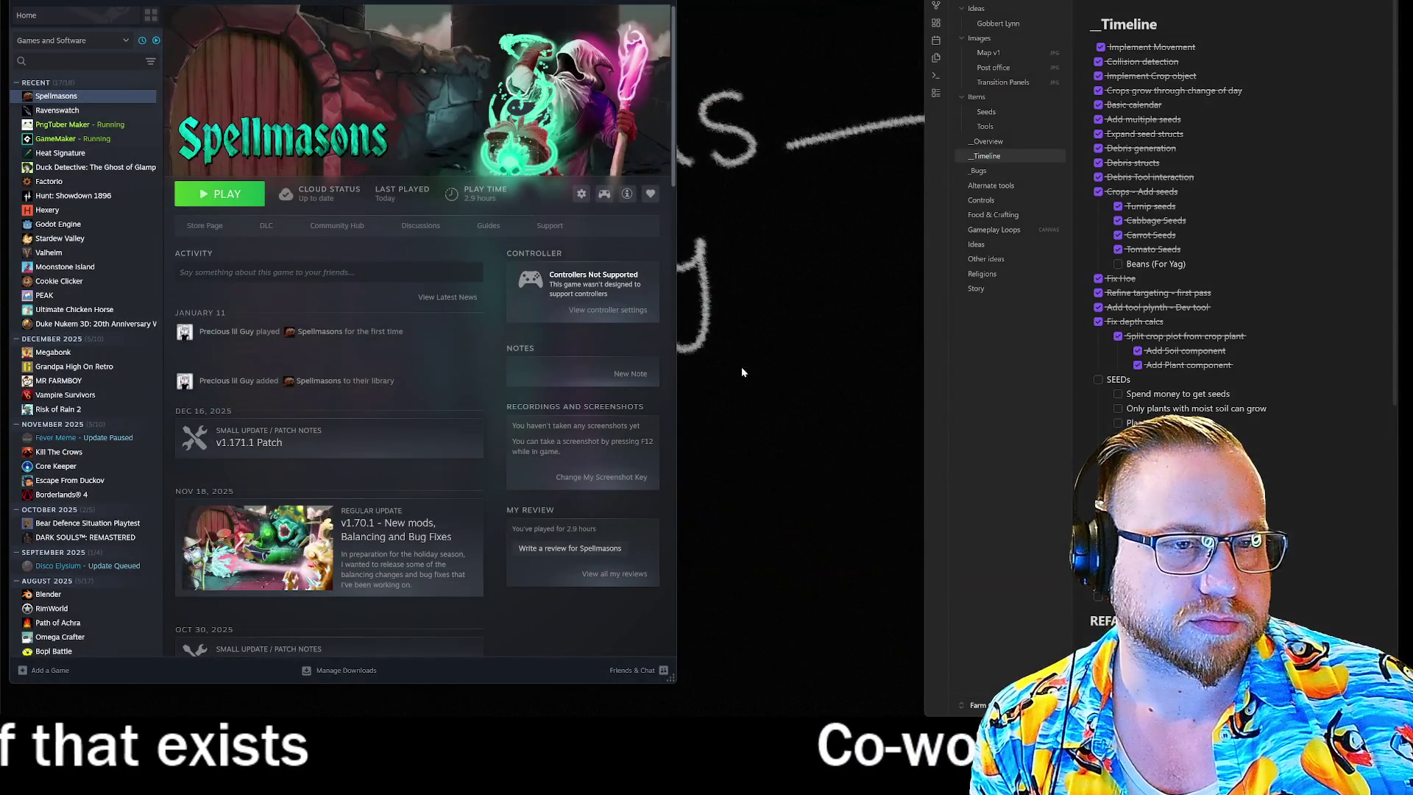
Close the notes window with Alt+F4, then close the Steam window.
key("alt+F4")
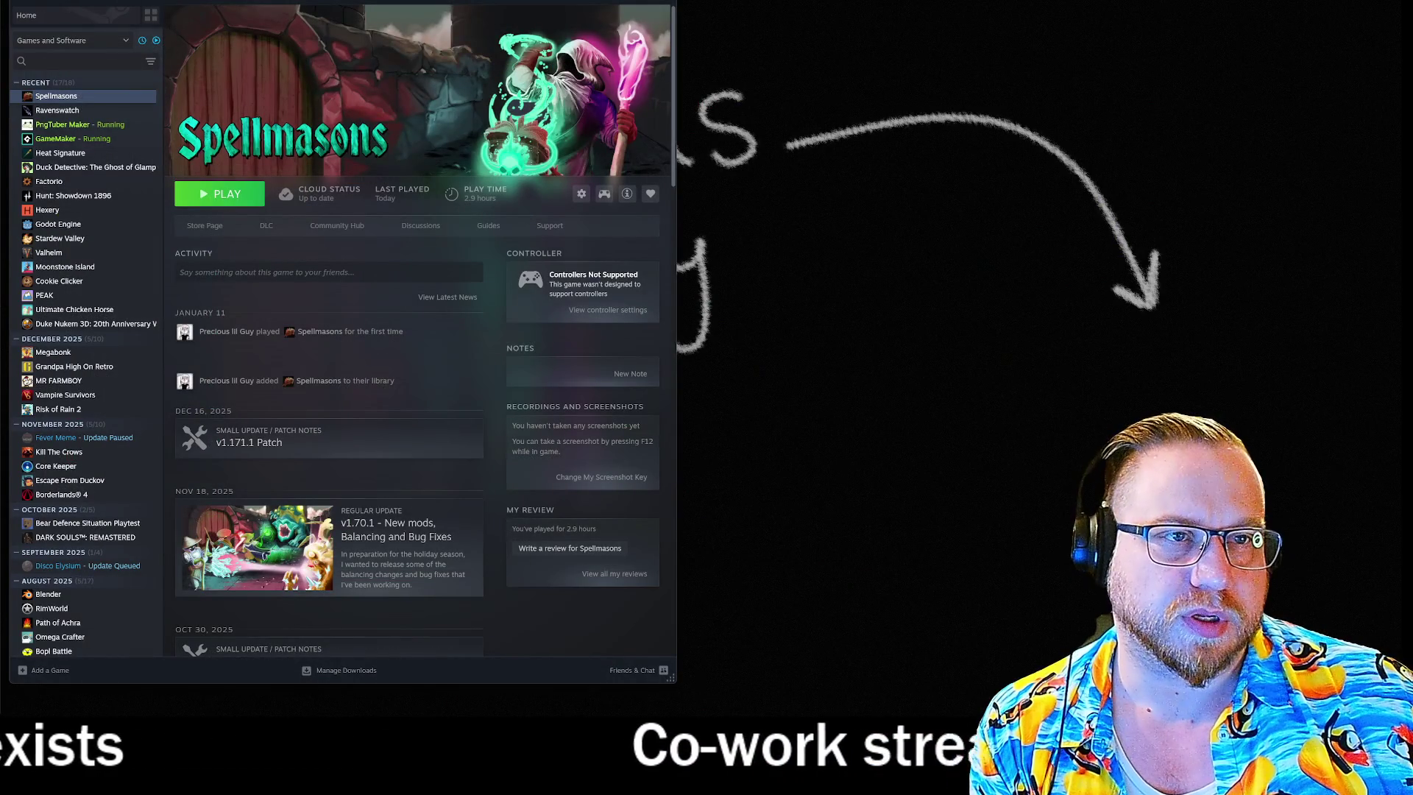
left_click(674, 8)
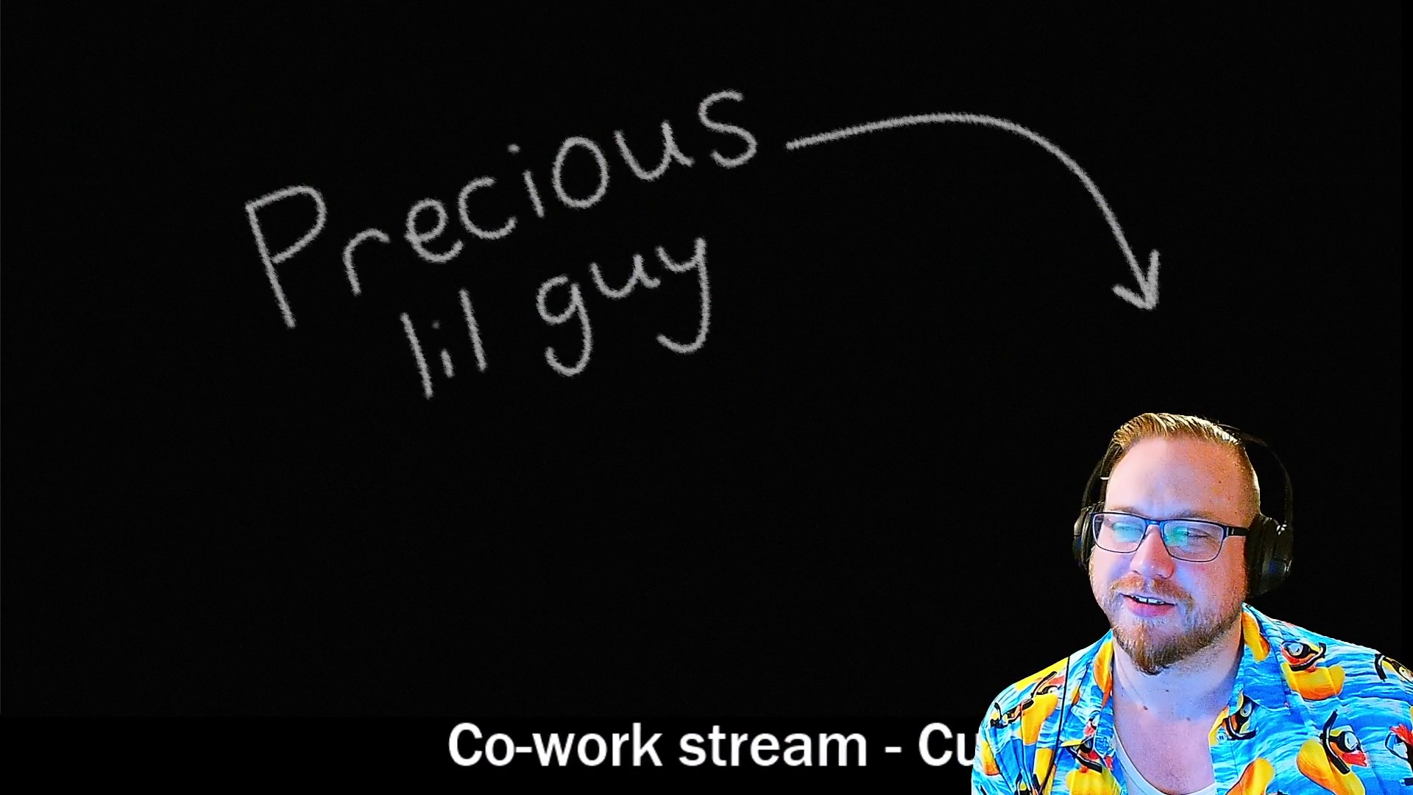